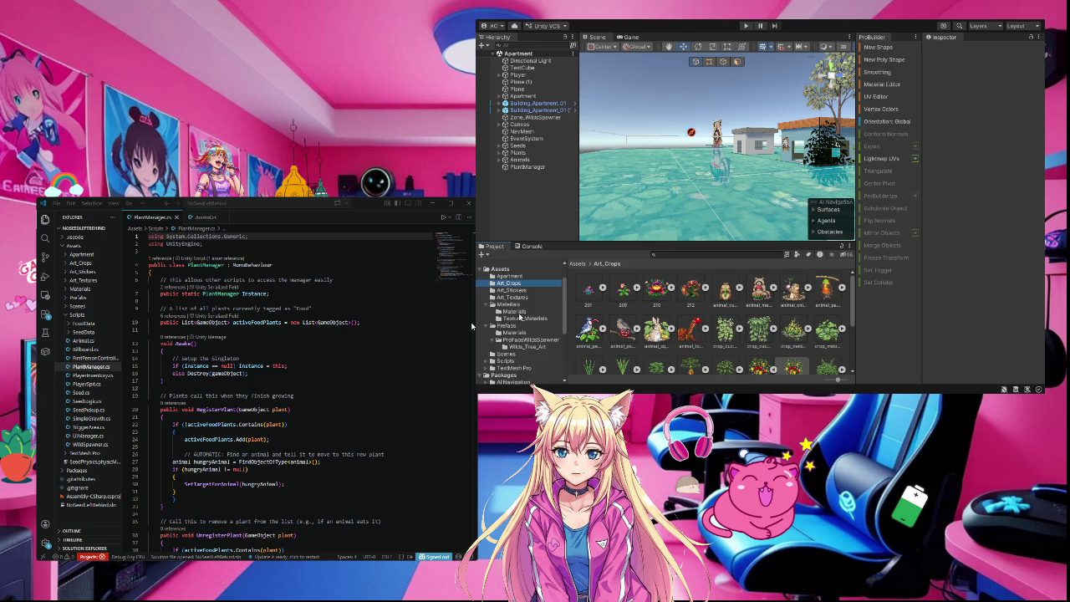
- Move both prop materials from the nested Materials subfolder into the parent Materials folder, leaving the subfolder empty
left_click(518, 313)
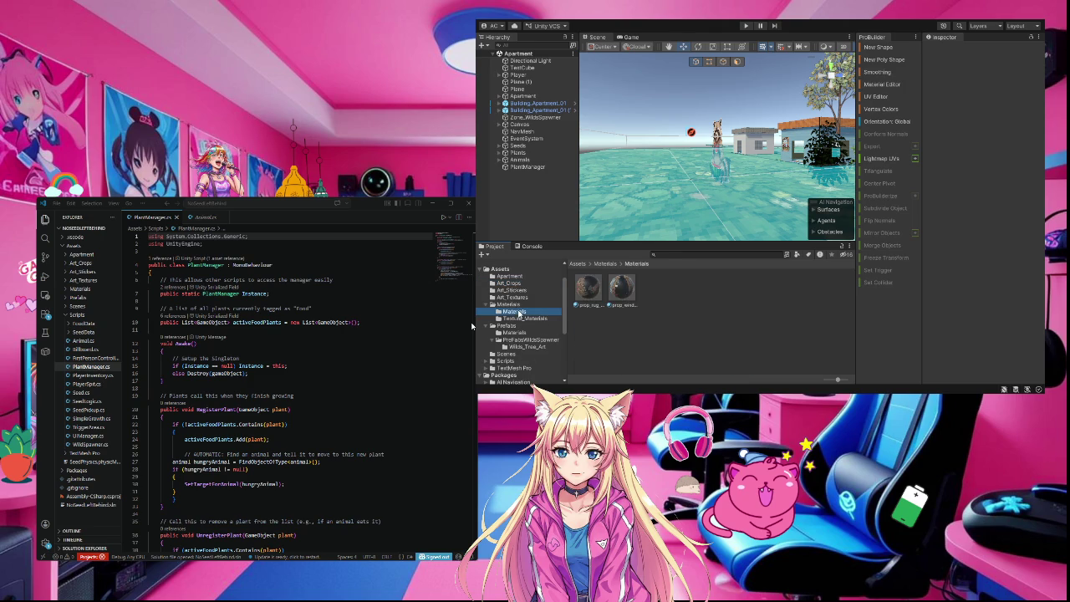
left_click(627, 294)
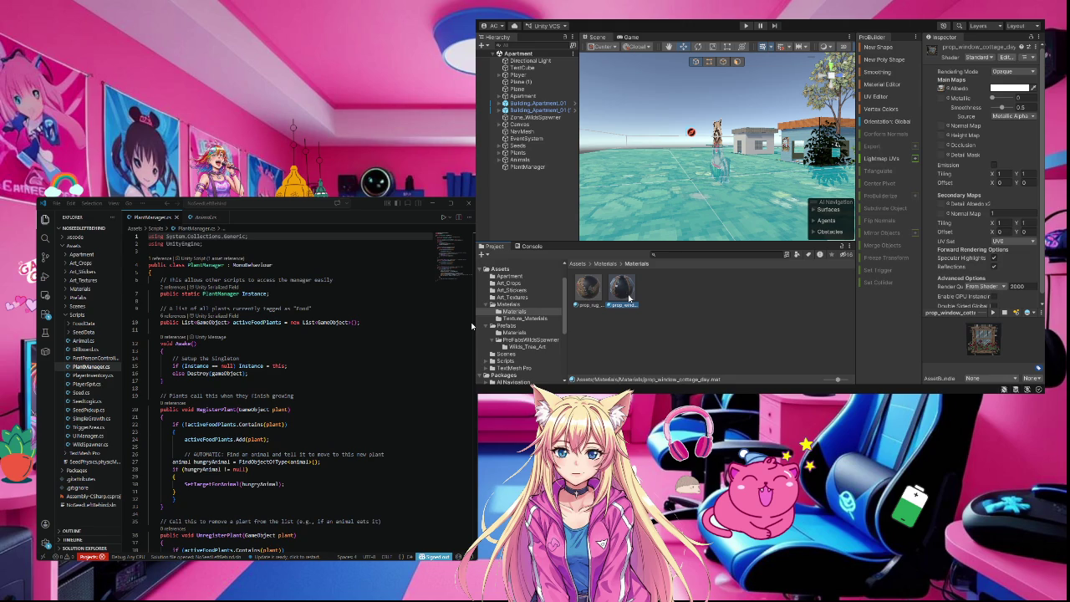
left_click(594, 294, "shift")
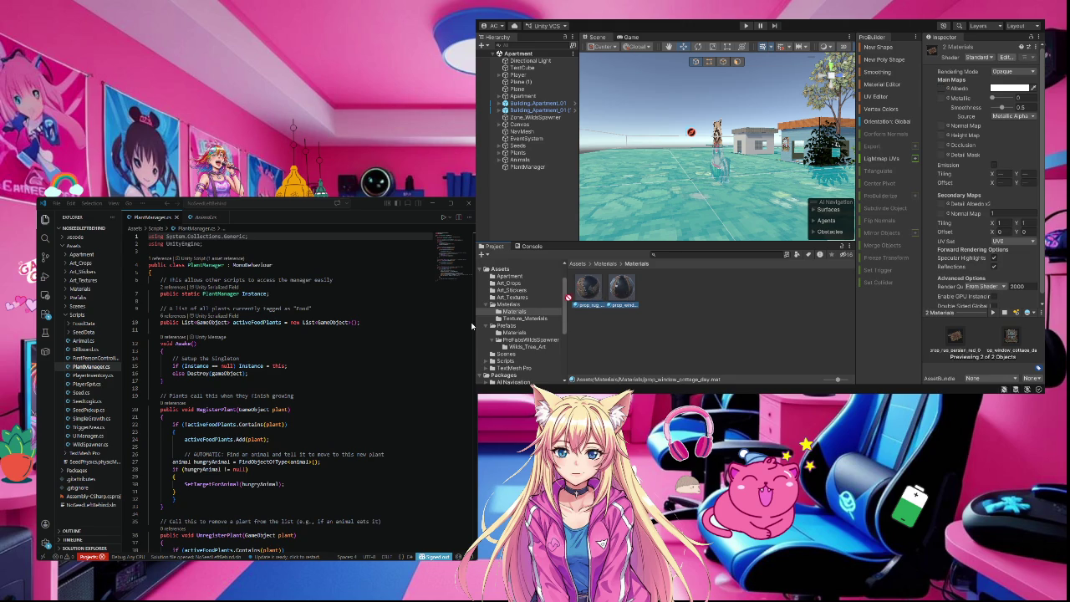
left_click(524, 313)
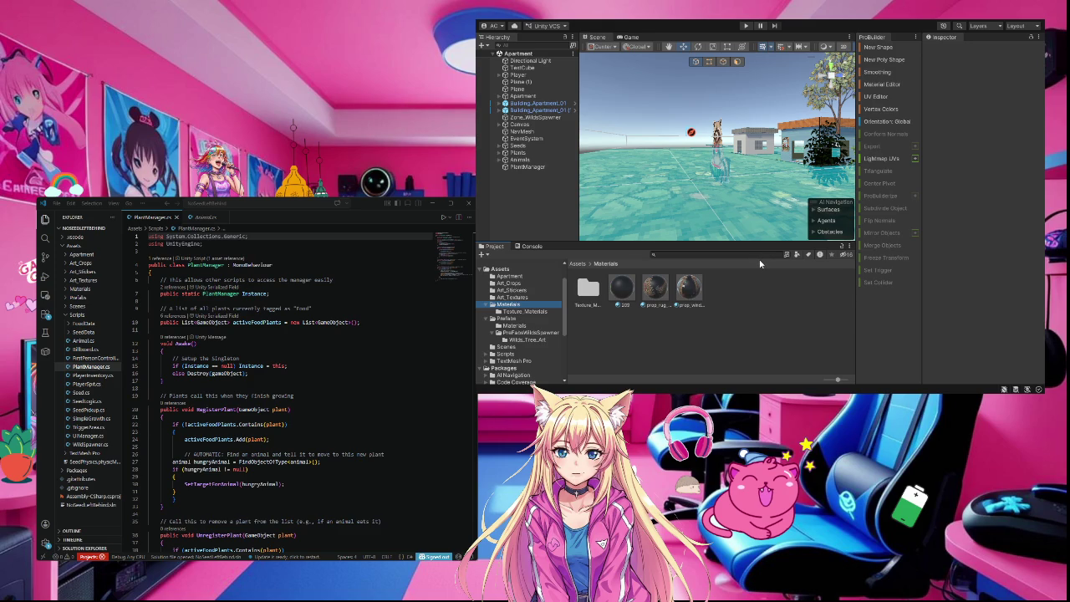
- Move all 16 materials from Texture_Materials into the Materials folder and confirm Texture_Materials is empty
left_click(535, 312)
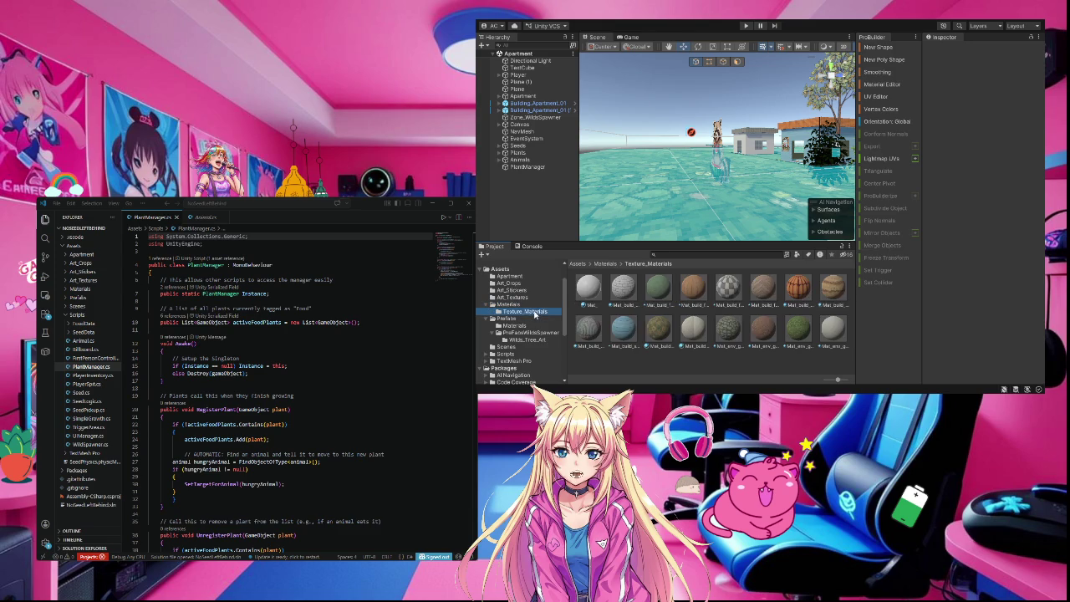
left_click(833, 339)
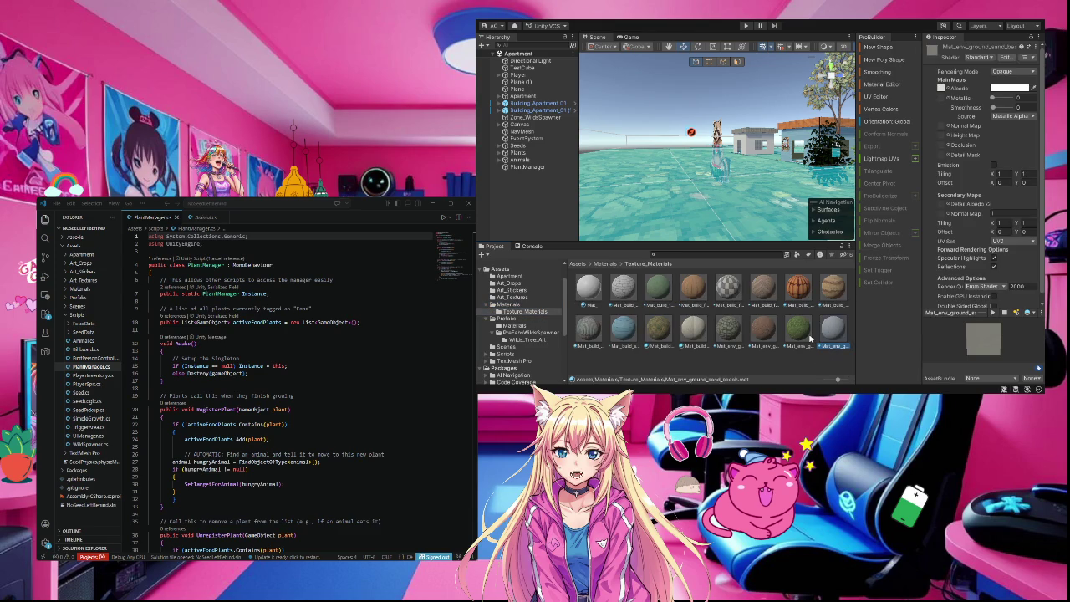
key("ctrl+a")
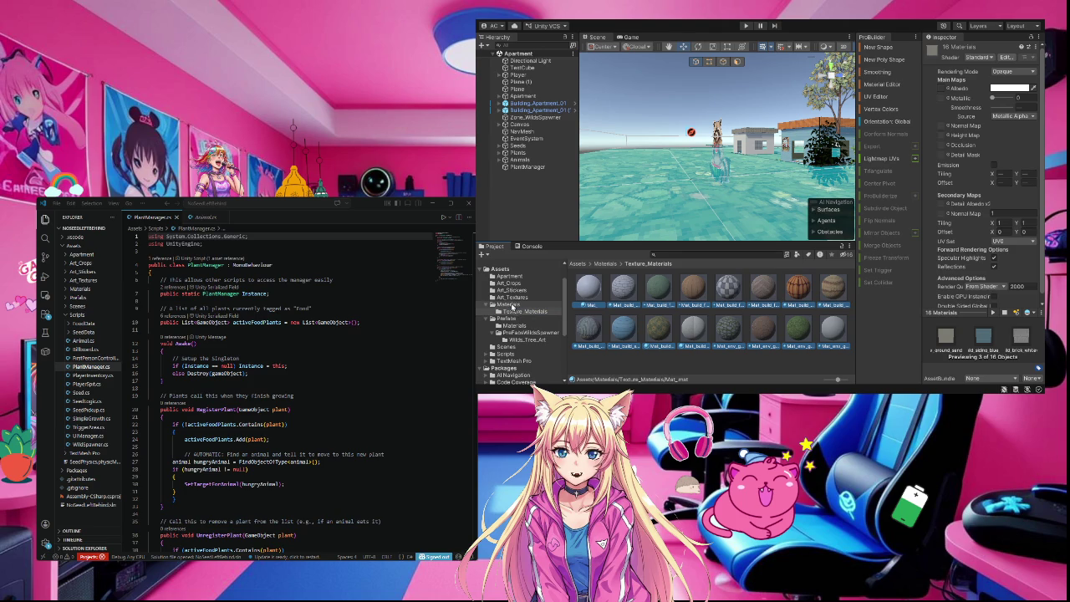
left_click_drag(512, 306, 513, 305)
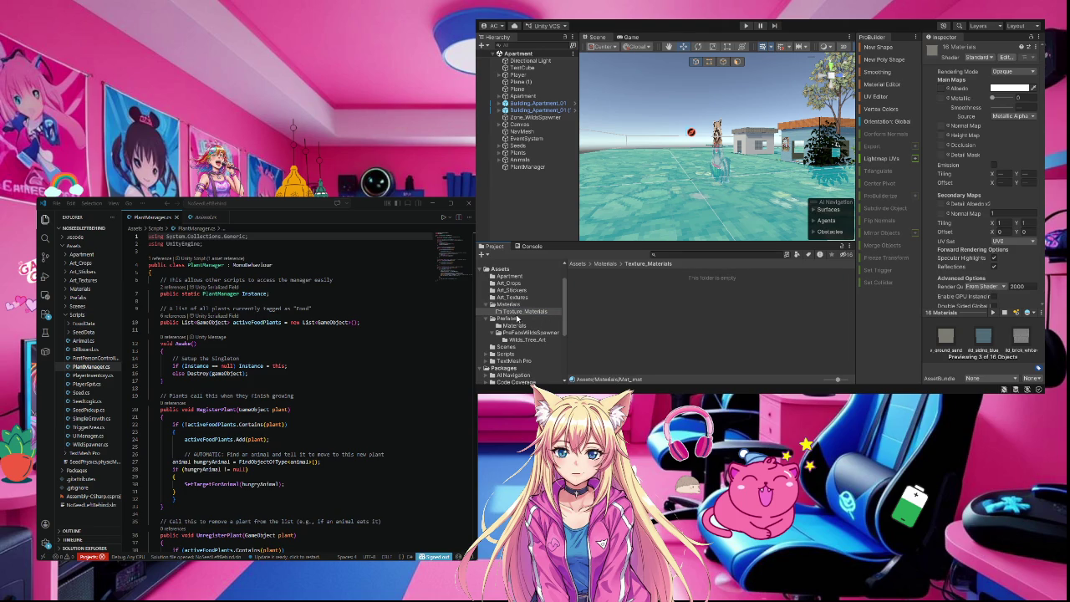
left_click(510, 305)
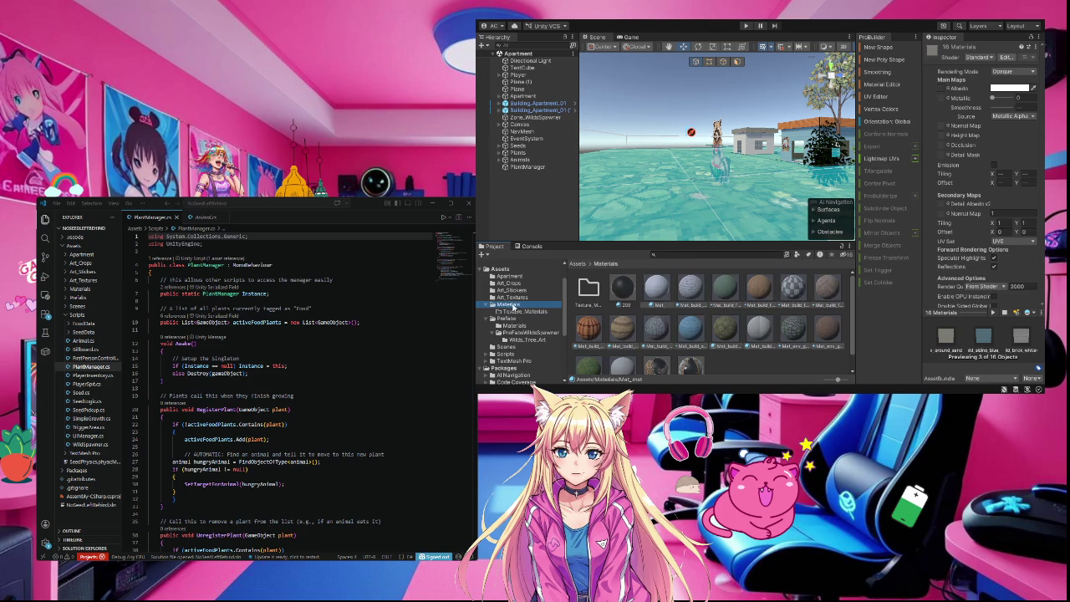
left_click(519, 311)
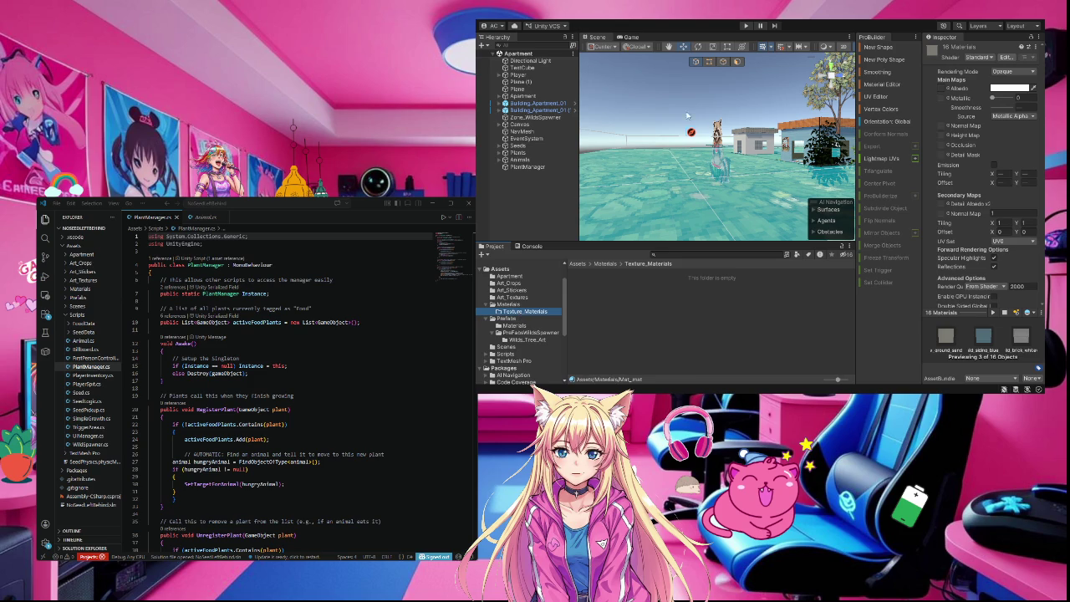
left_click(507, 304)
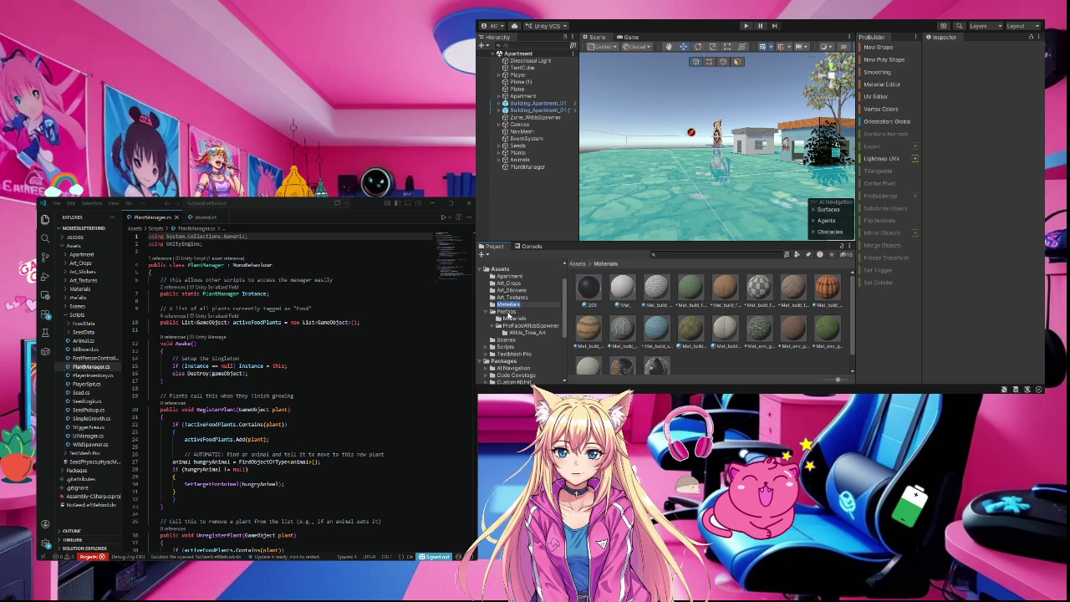
- Browse the Art_Textures and Art_Crops sprites, orbit the scene to its other side, and start the game
left_click(512, 297)
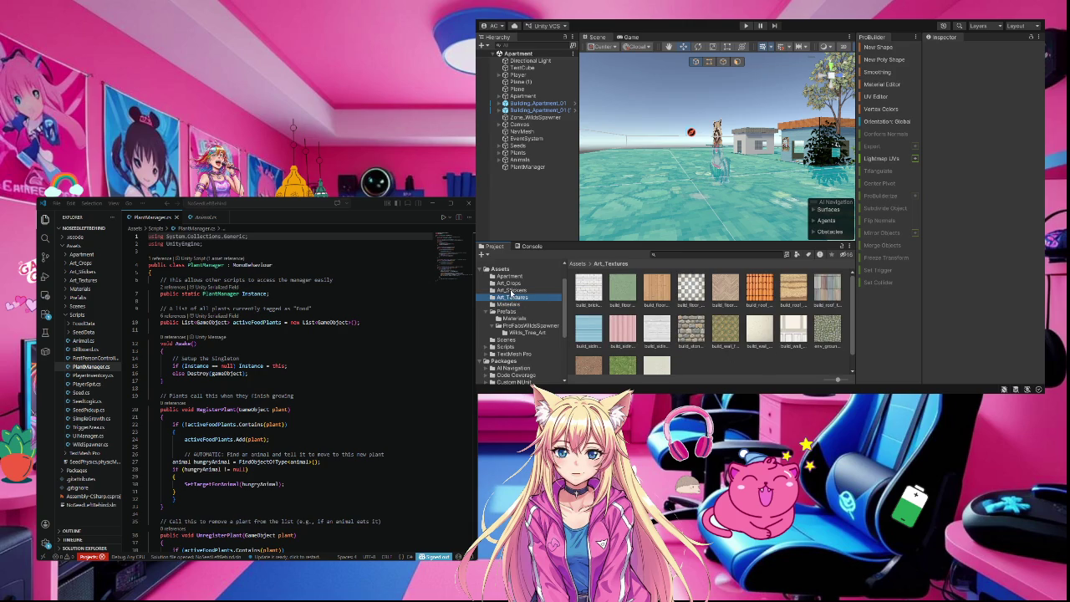
left_click(508, 284)
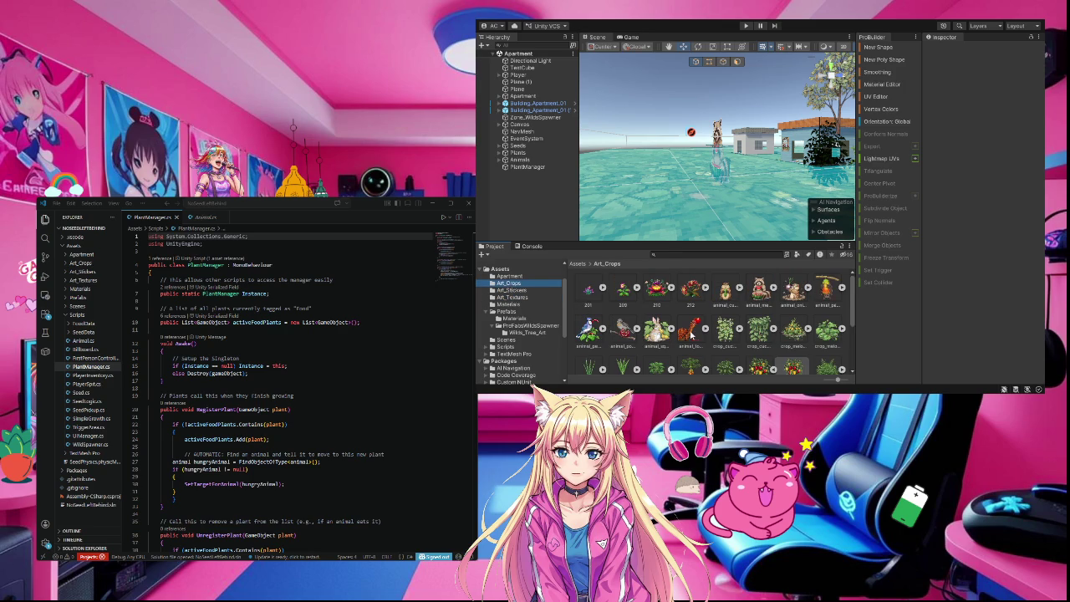
scroll(690, 334, "down", 3)
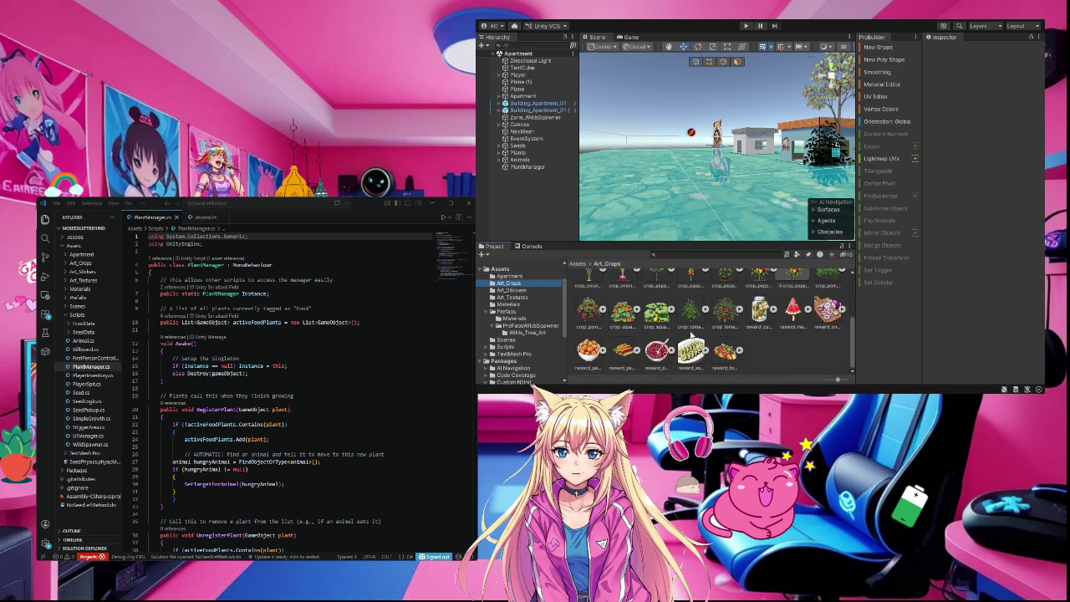
scroll(690, 334, "up", 3)
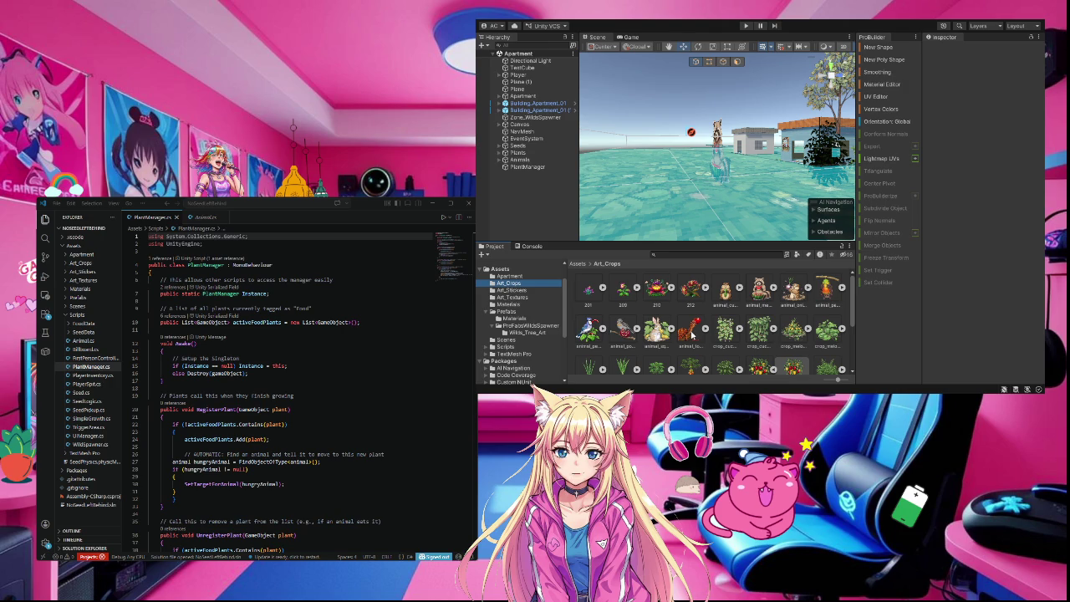
scroll(700, 333, "down", 2)
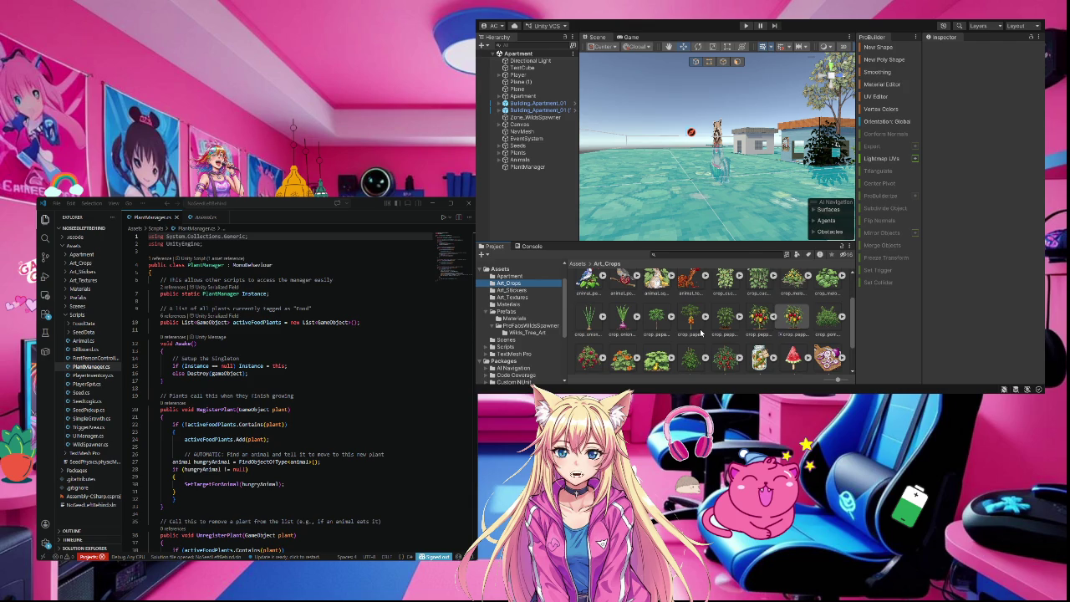
mouse_move(745, 101)
left_mouse_down()
mouse_move(864, 183)
mouse_move(803, 177)
mouse_move(1001, 157)
mouse_move(886, 167)
mouse_move(894, 171)
mouse_move(800, 148)
left_mouse_up()
left_click(746, 25)
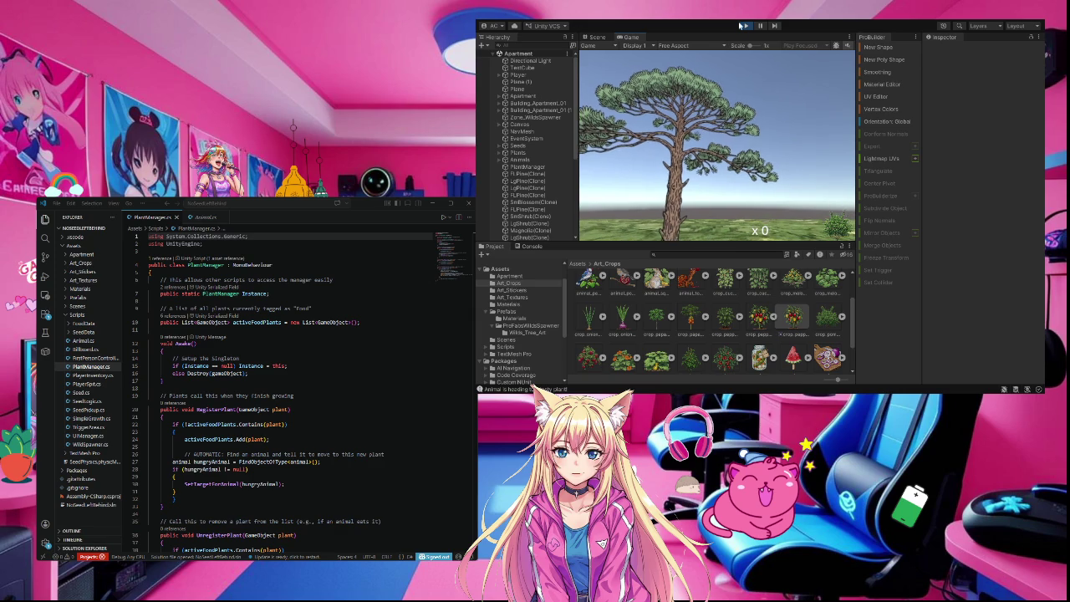
key("ctrl+p")
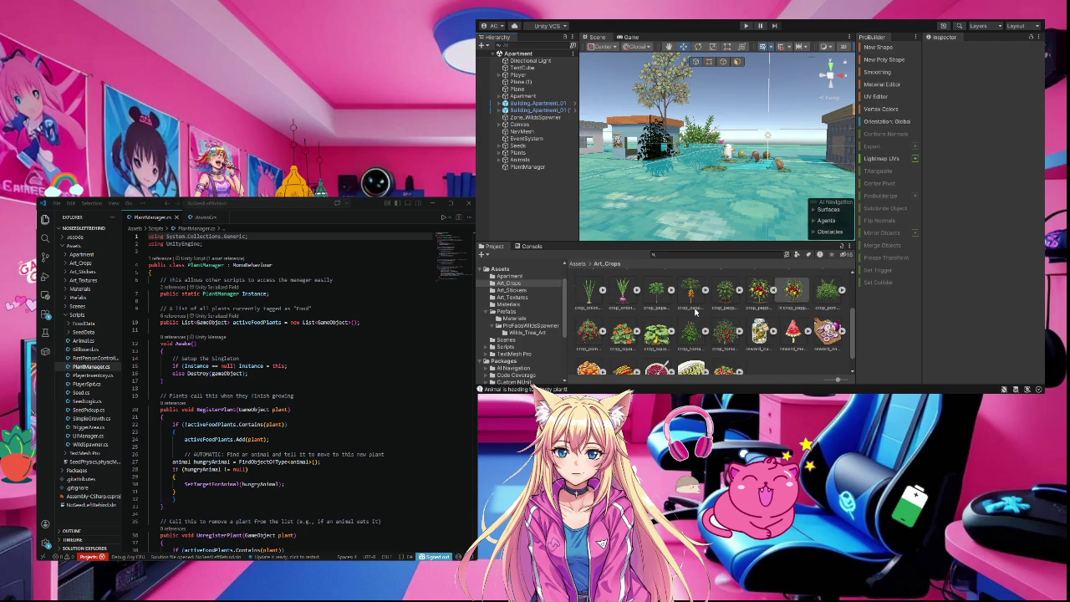
- Move the eight Brown materials (Brown, Brown 1–7) from Prefabs/Materials into the main Materials folder
scroll(695, 312, "down", 2)
scroll(694, 312, "up", 3)
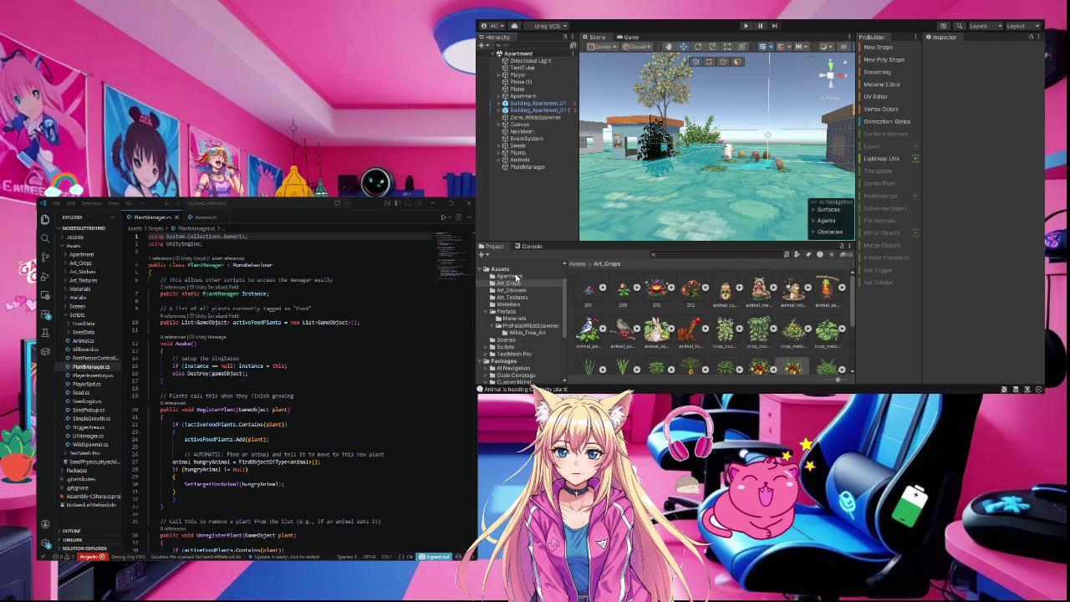
left_click(516, 278)
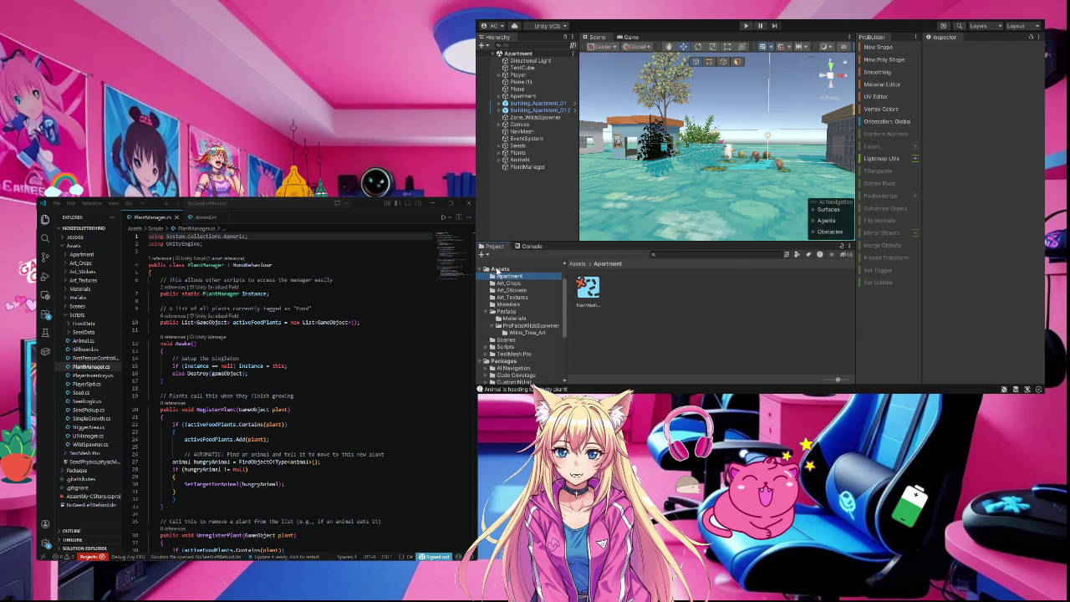
left_click(498, 269)
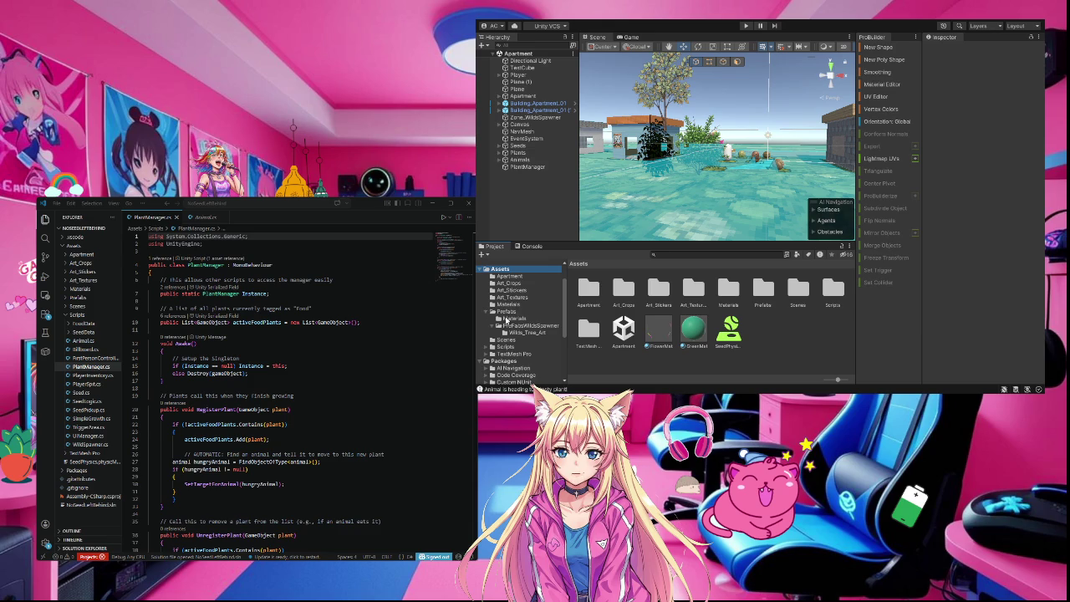
left_click(505, 319)
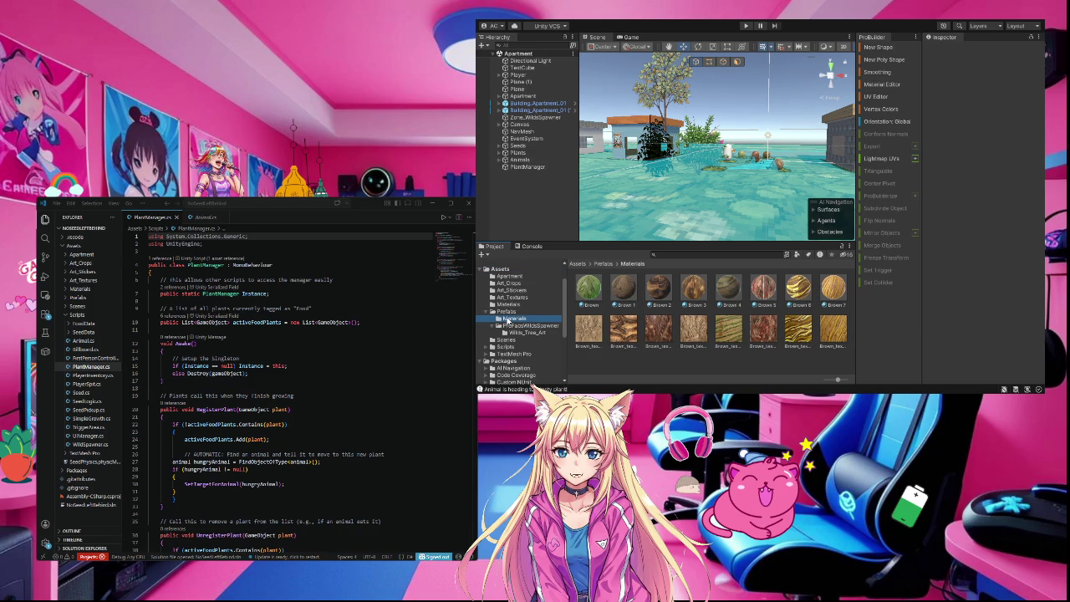
left_click(851, 295)
left_click(835, 293)
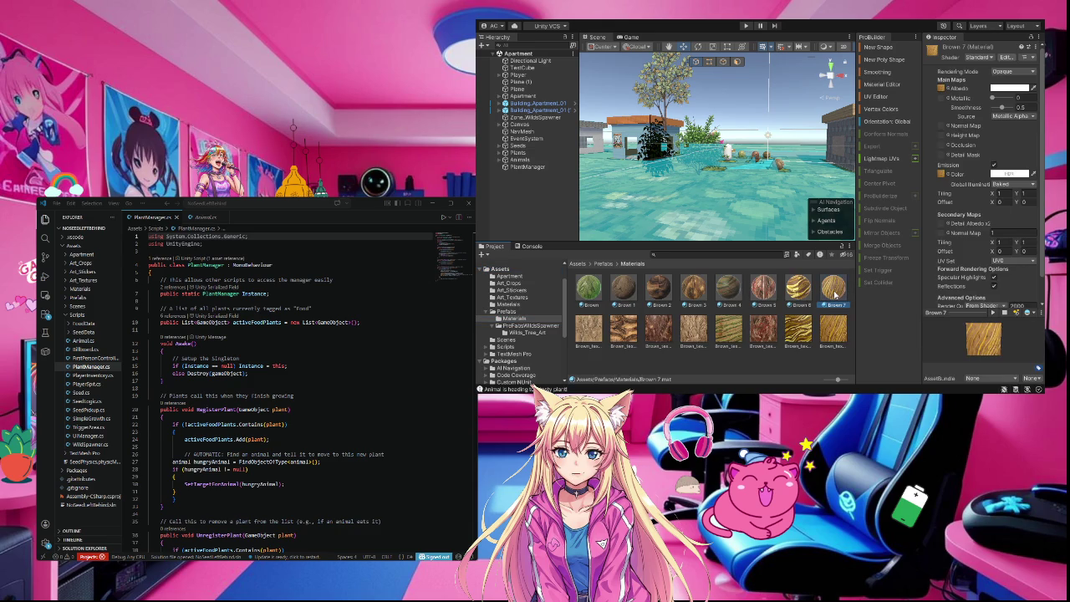
left_click(801, 289, "ctrl")
left_click(773, 290, "ctrl")
left_click(726, 289, "ctrl")
left_click(693, 290, "ctrl")
left_click(658, 290, "ctrl")
left_click(623, 289, "ctrl")
left_click(593, 291, "ctrl")
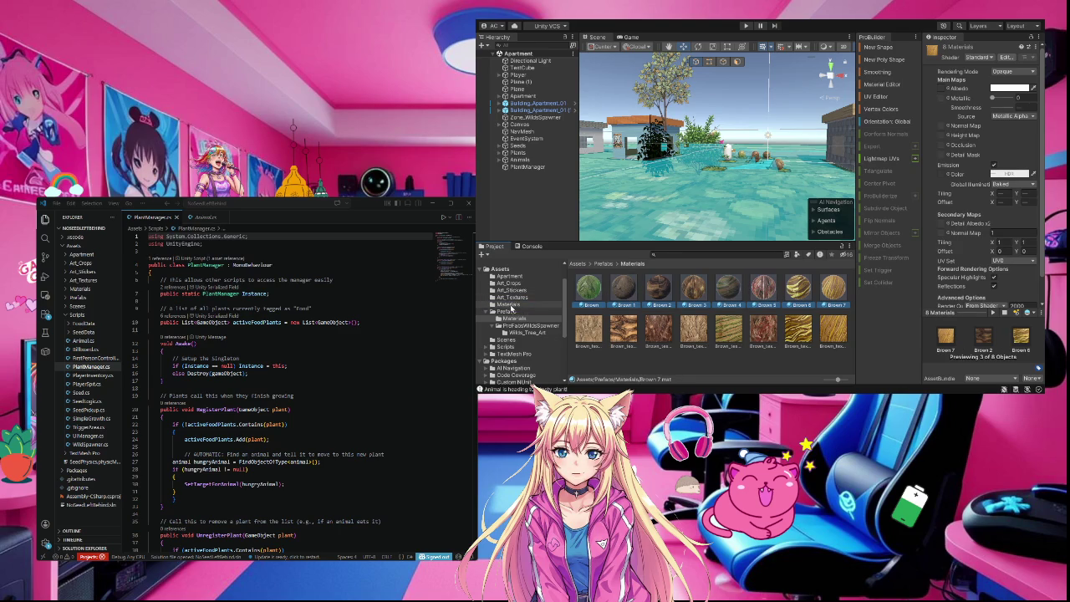
left_click_drag(513, 308, 512, 307)
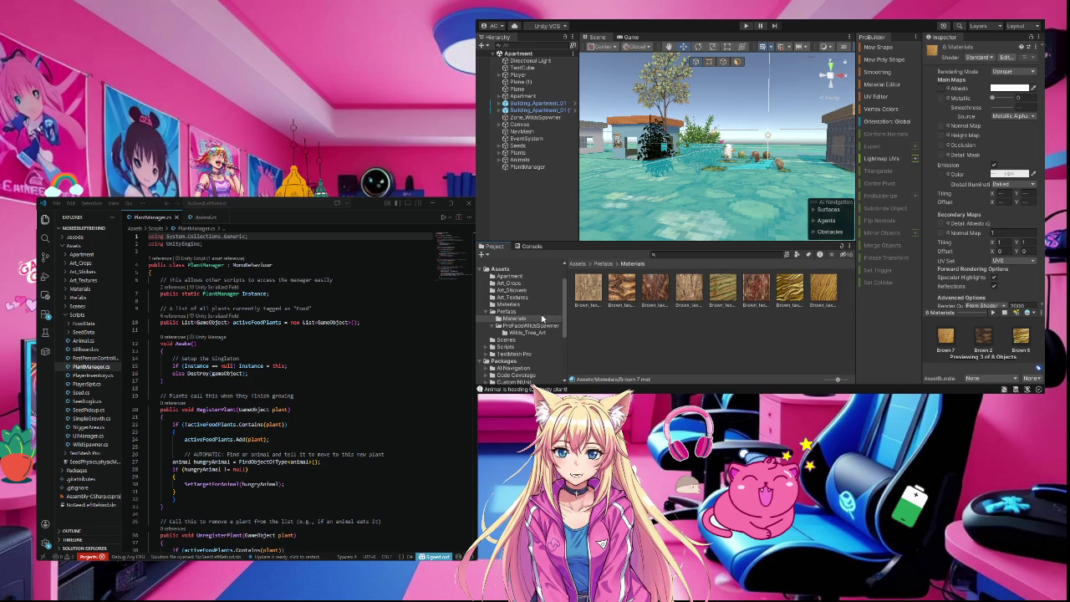
- Move all eight brown textures from Prefabs/Materials into Art_Textures, leaving that folder empty
left_click(518, 299)
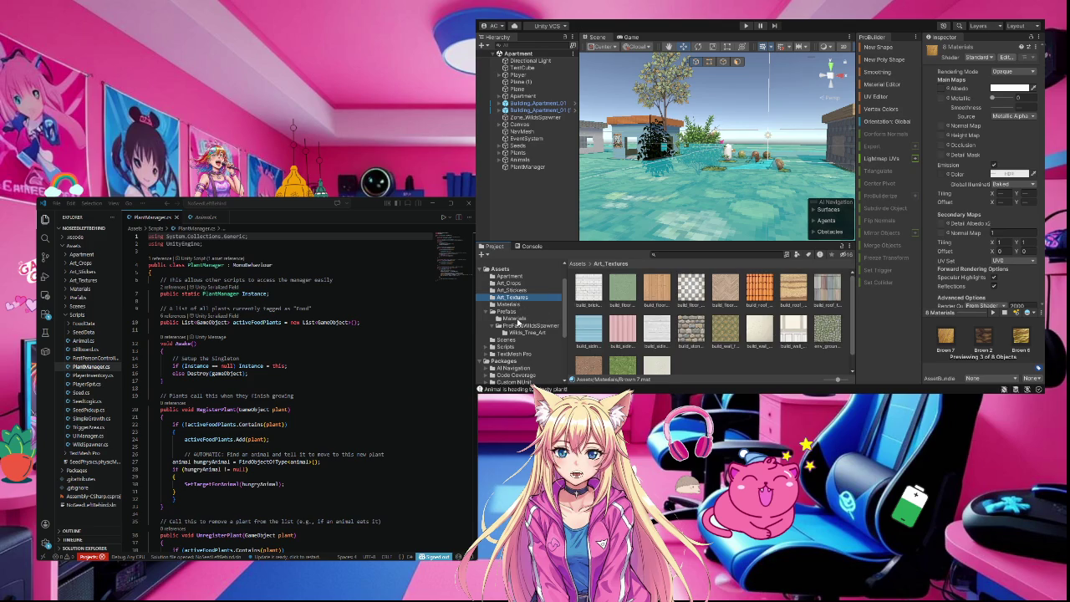
left_click(518, 321)
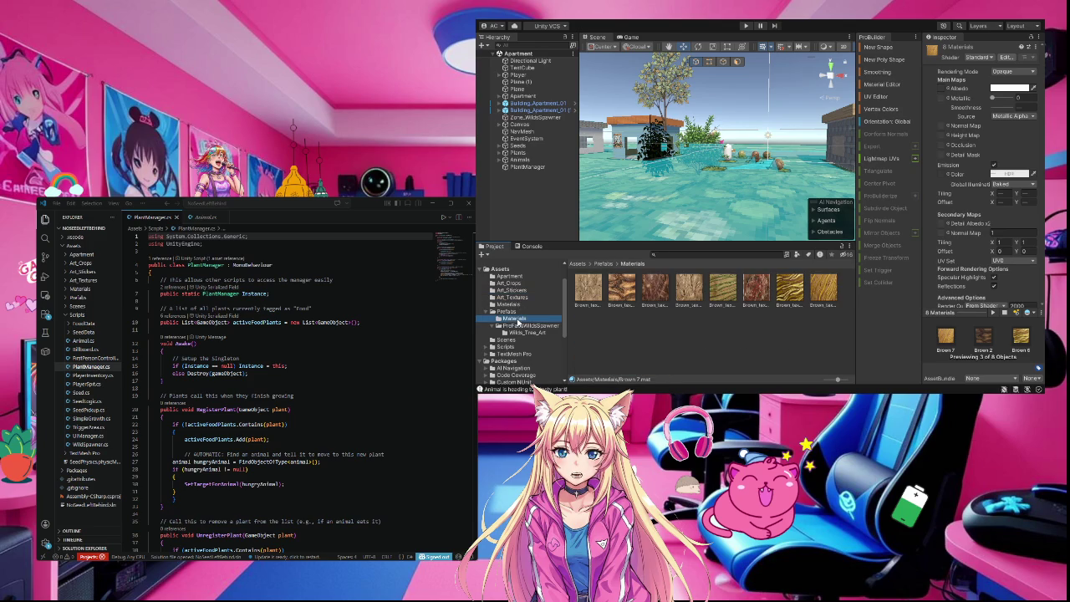
left_click(827, 292)
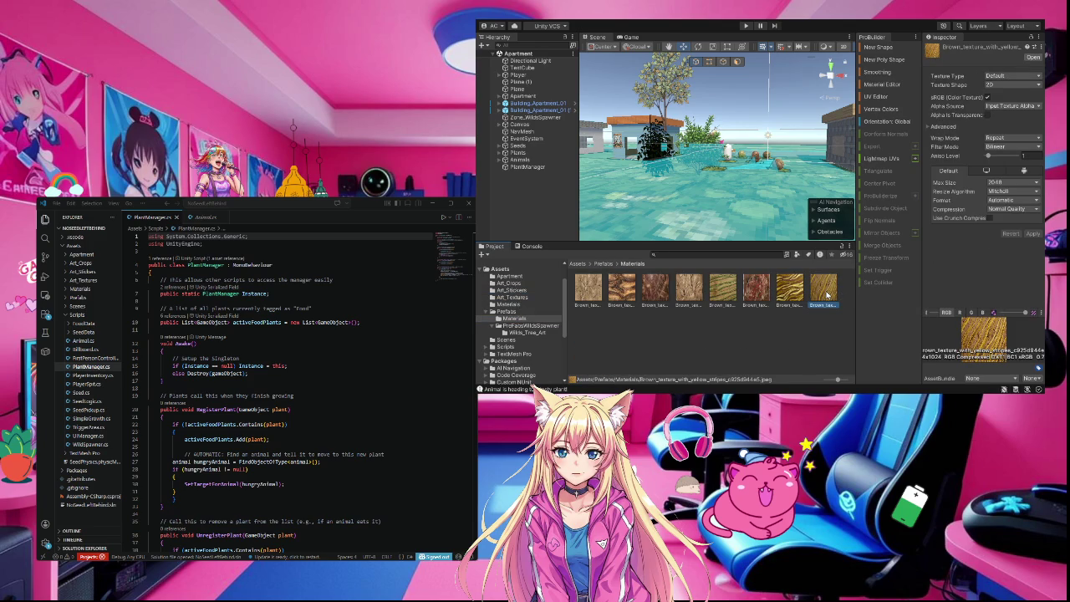
key("ctrl+a")
left_click_drag(551, 296, 519, 300)
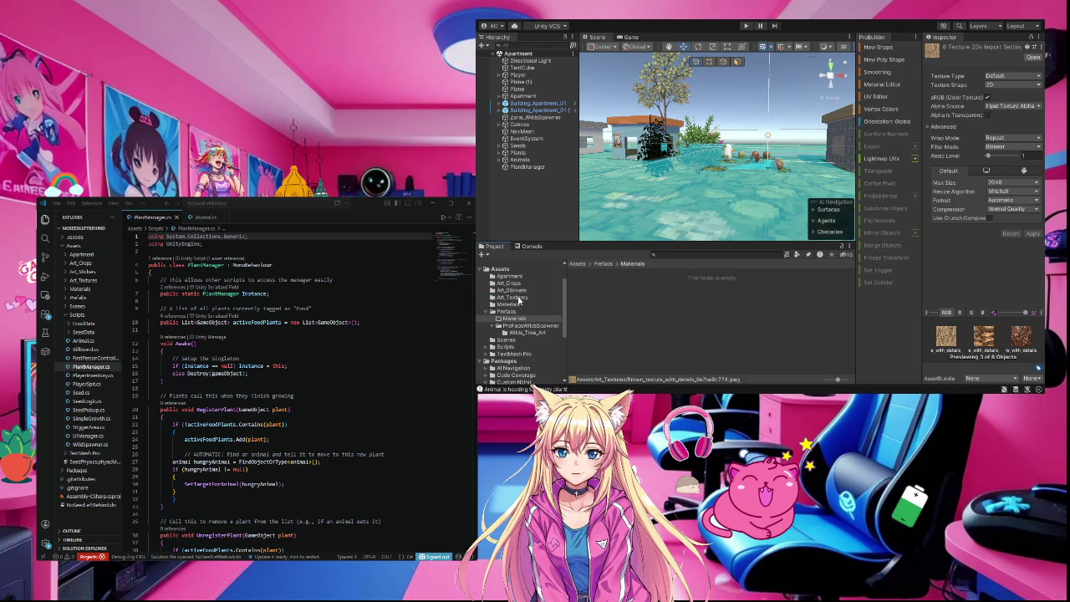
left_click(521, 323)
- Check Art_Textures and the empty Prefabs/Materials, then browse the PrefabsWildsSpawner and Wilds_Tree_Art plant prefabs and return to Prefabs
left_click(502, 299)
left_click(513, 321)
left_click(506, 311)
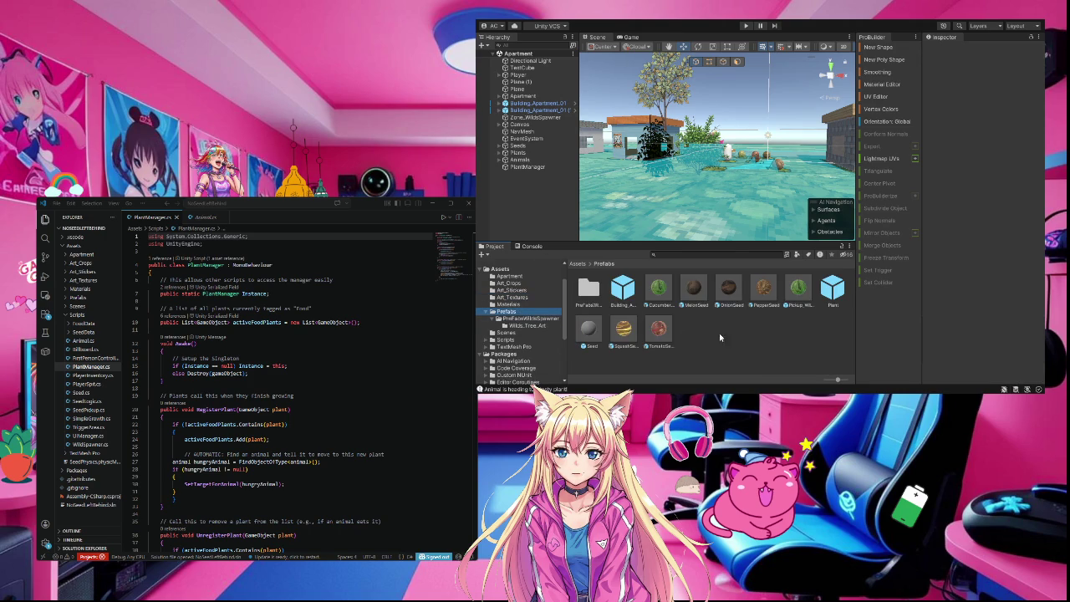
left_click(514, 321)
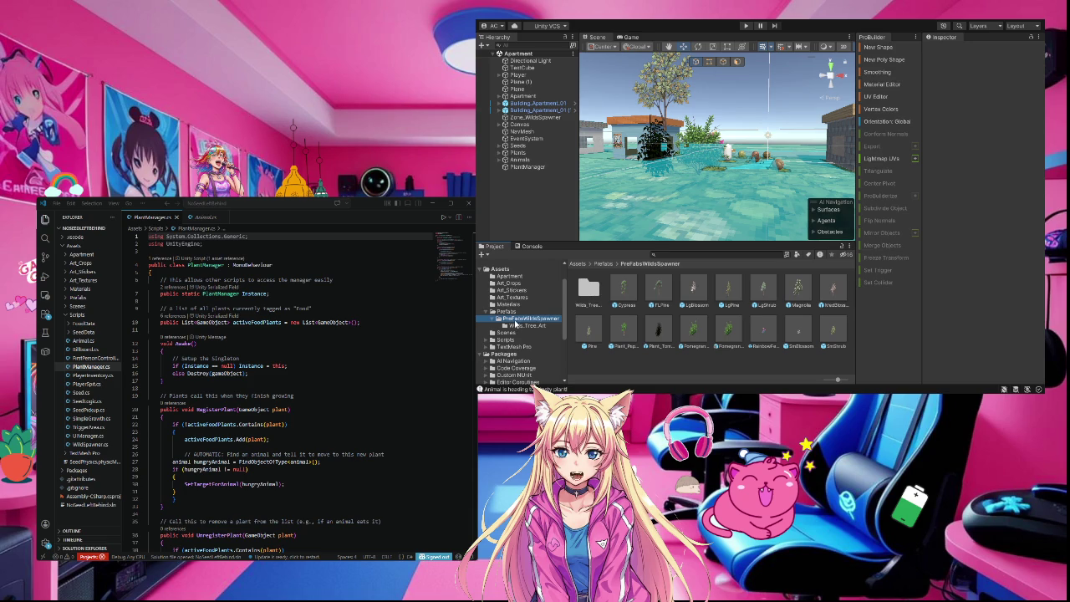
left_click(519, 326)
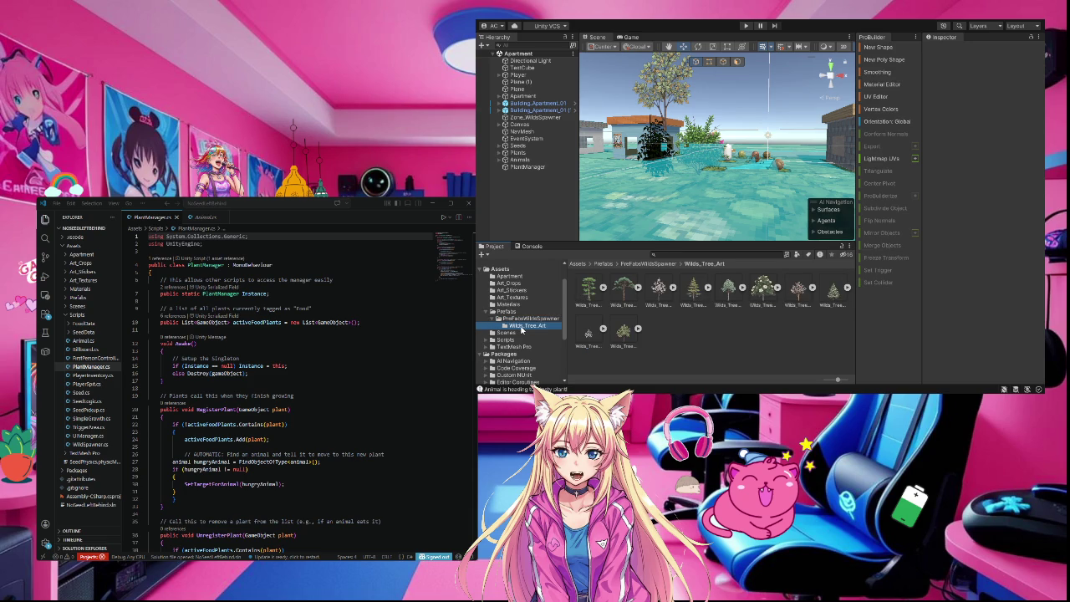
left_click(519, 320)
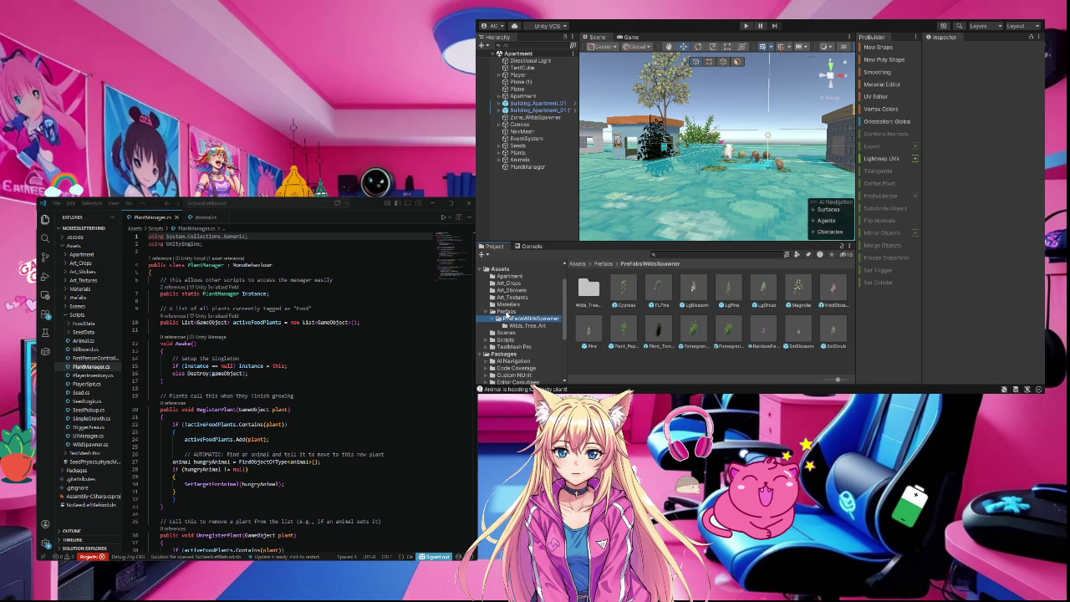
left_click(506, 312)
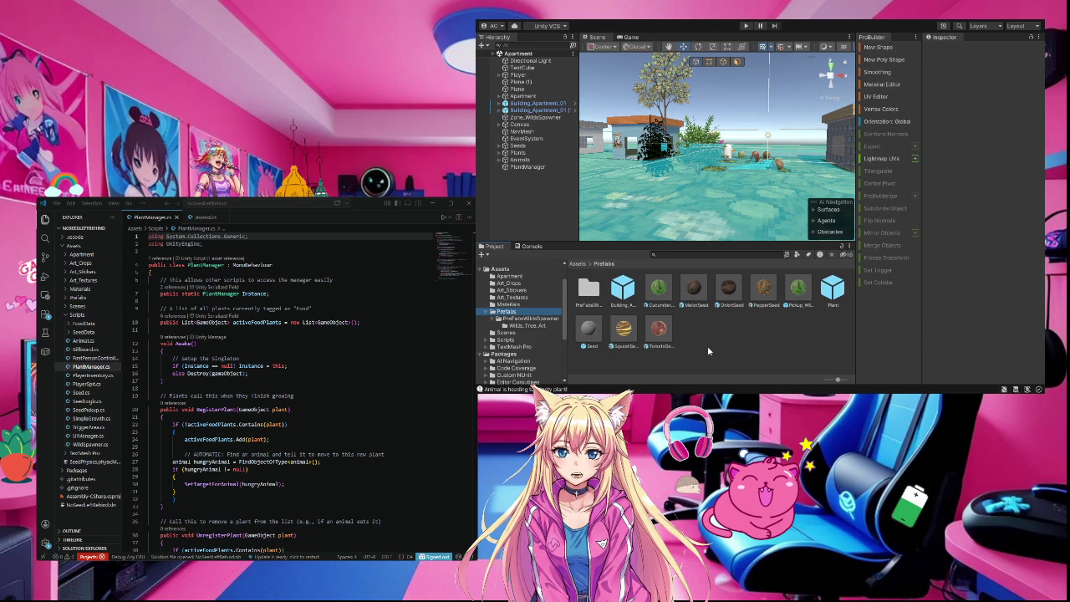
- Review the main Materials folder, inspecting the oak floor planks and checker kitchen floor tile materials
left_click(517, 306)
scroll(689, 325, "down", 1)
scroll(690, 324, "up", 1)
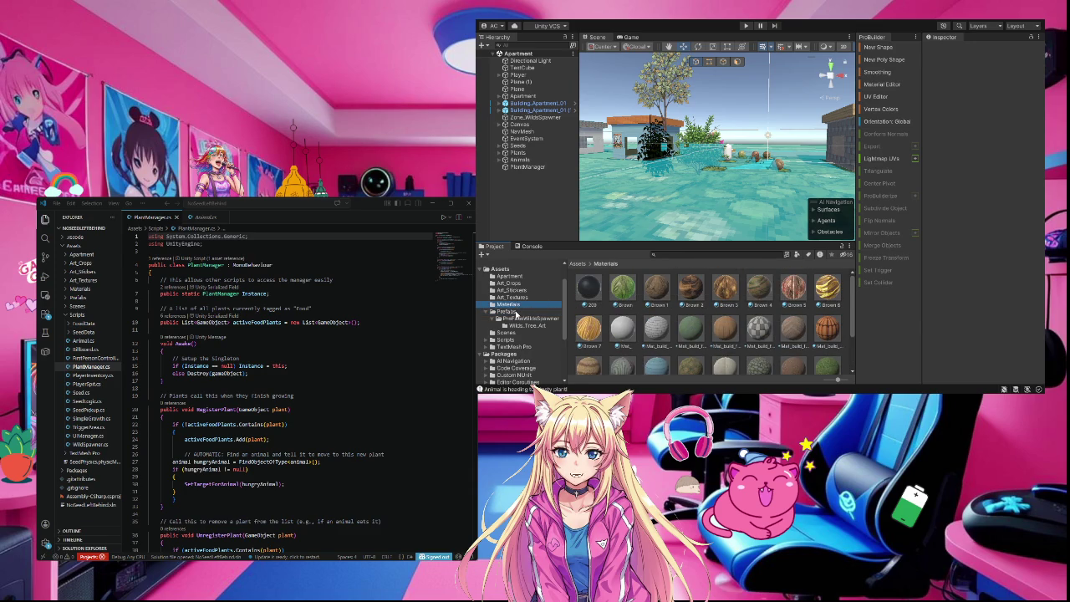
left_click(524, 311)
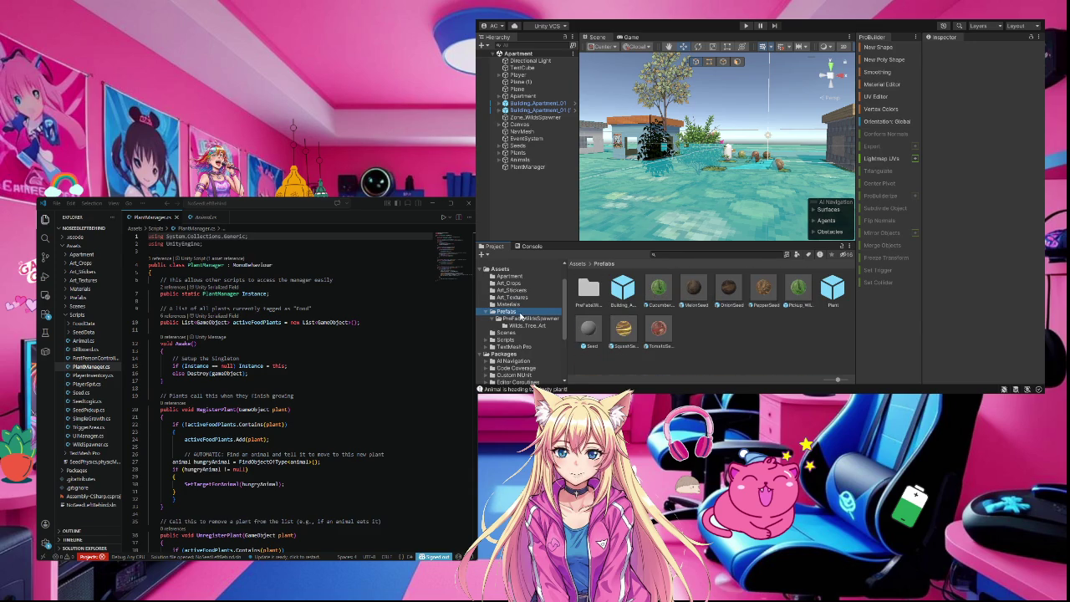
left_click(512, 305)
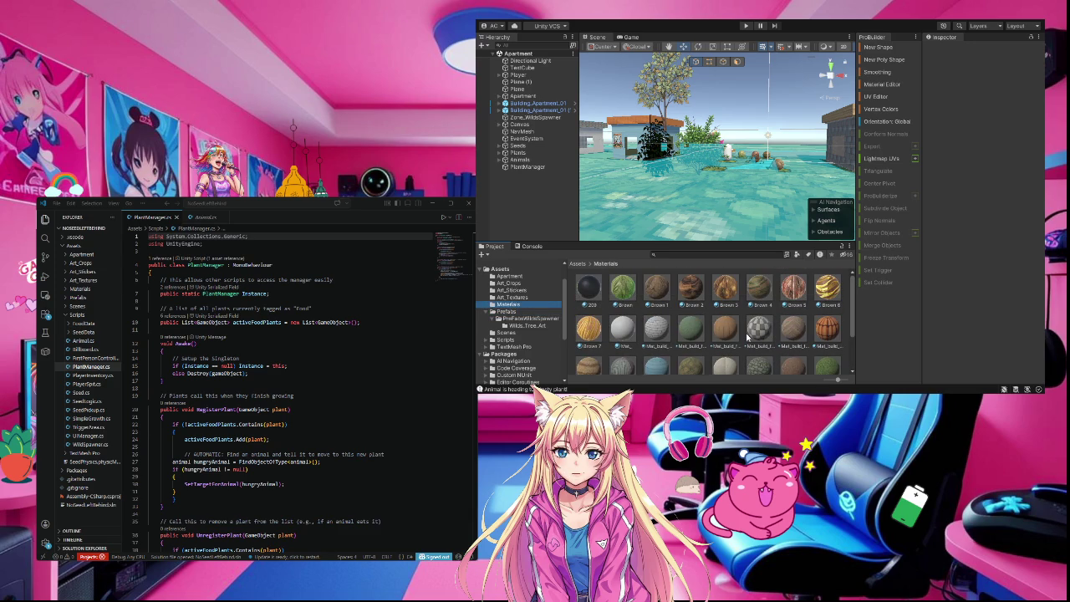
scroll(747, 336, "down", 2)
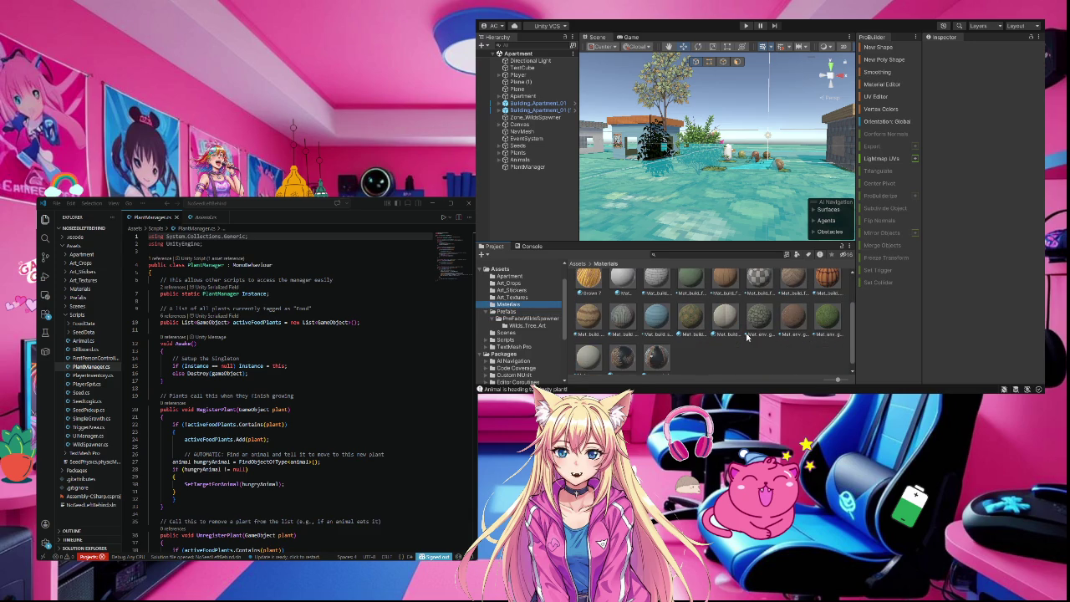
scroll(747, 336, "up", 2)
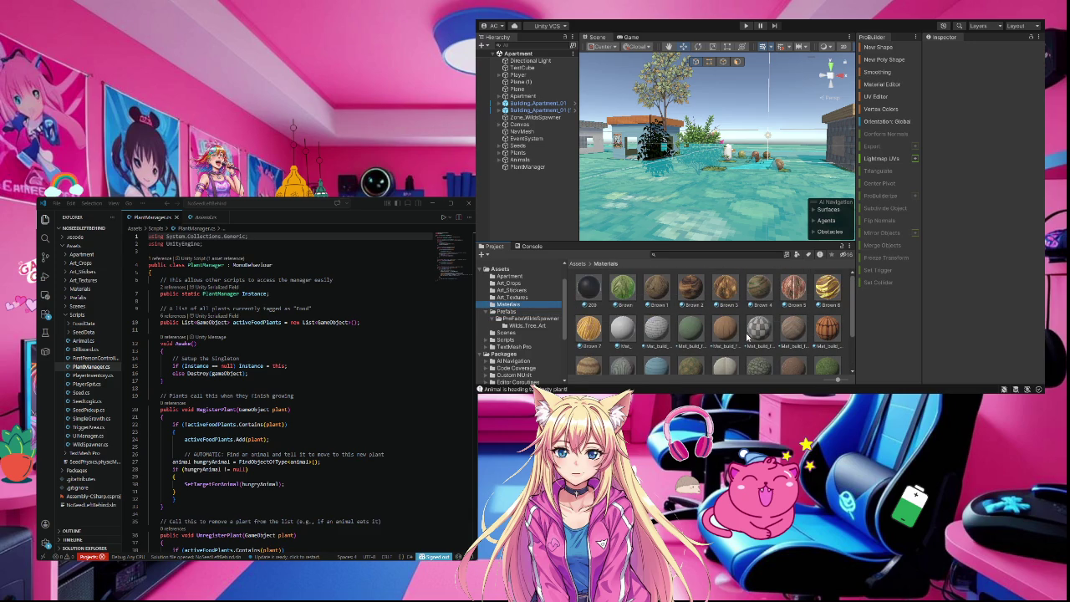
scroll(748, 336, "down", 1)
left_click(732, 299)
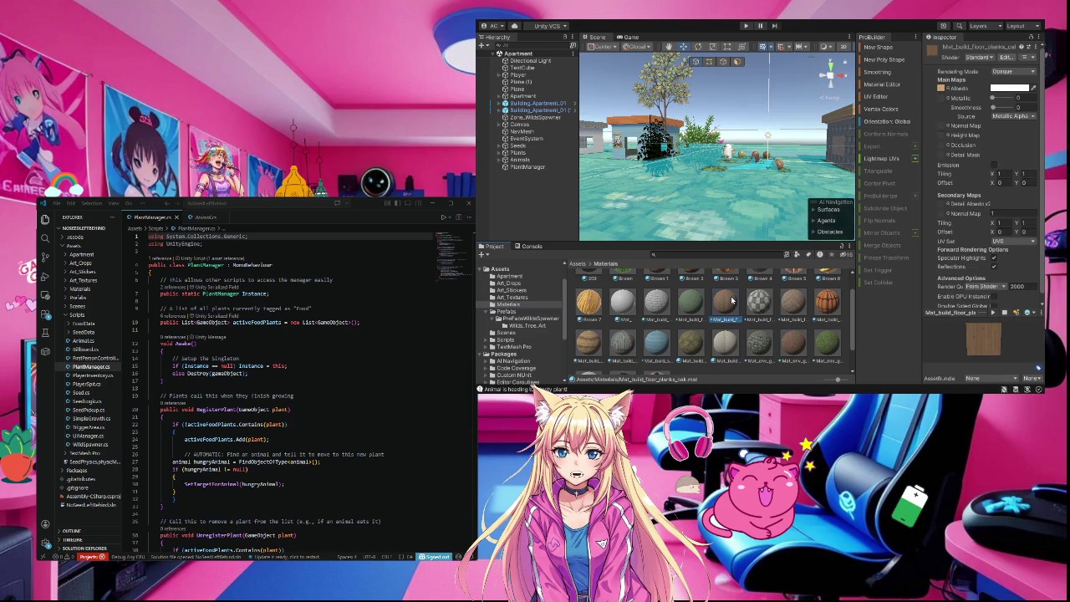
left_click(759, 302)
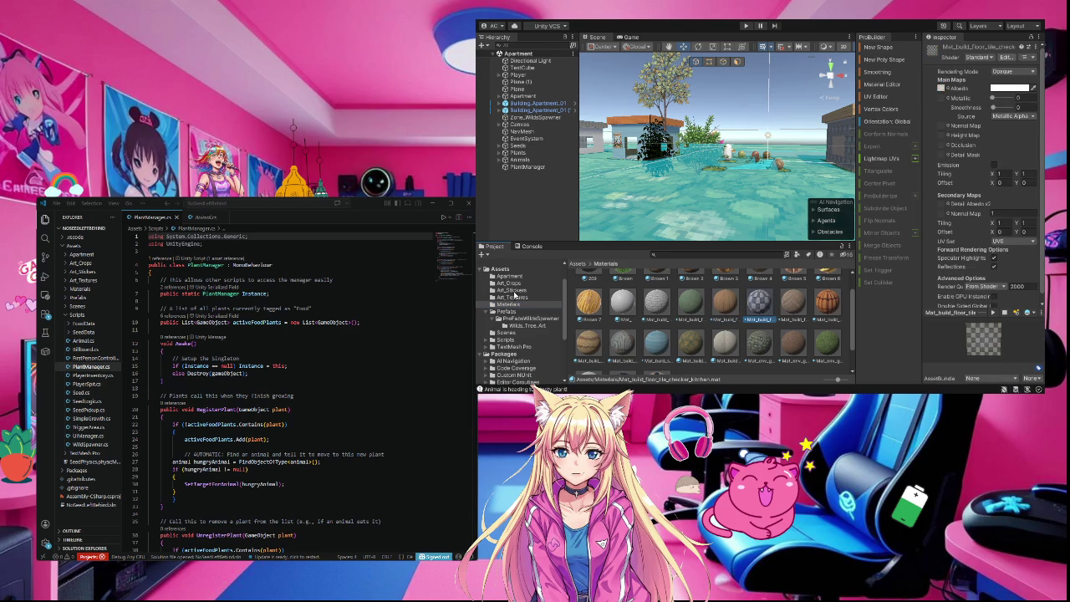
- Browse Art_Textures and Art_Stickers, ending on the Art_Crops crop and animal prefabs
left_click(515, 296)
scroll(671, 345, "down", 1)
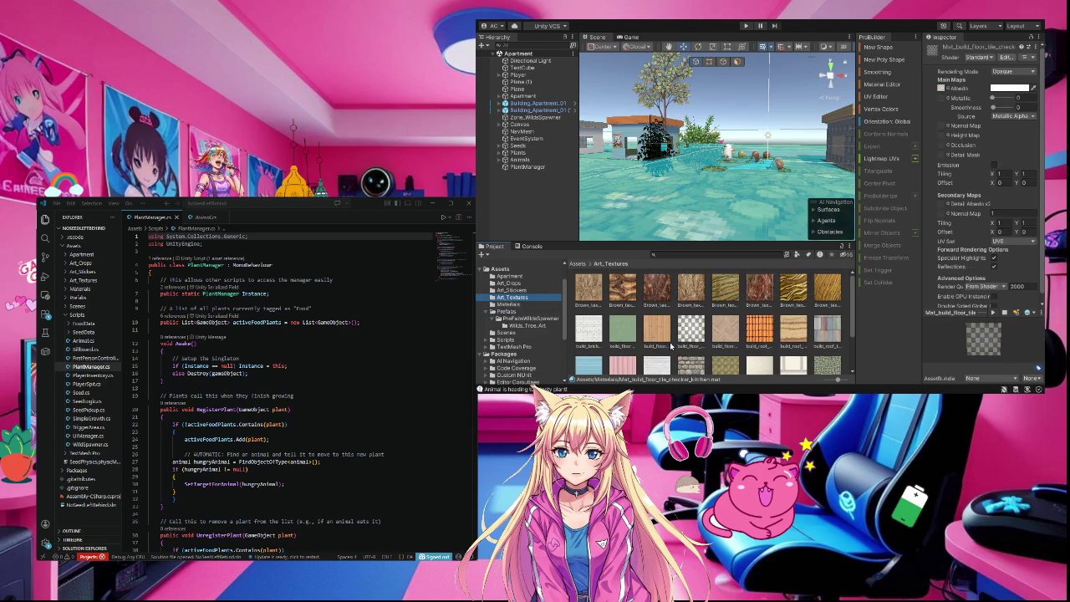
left_click(515, 290)
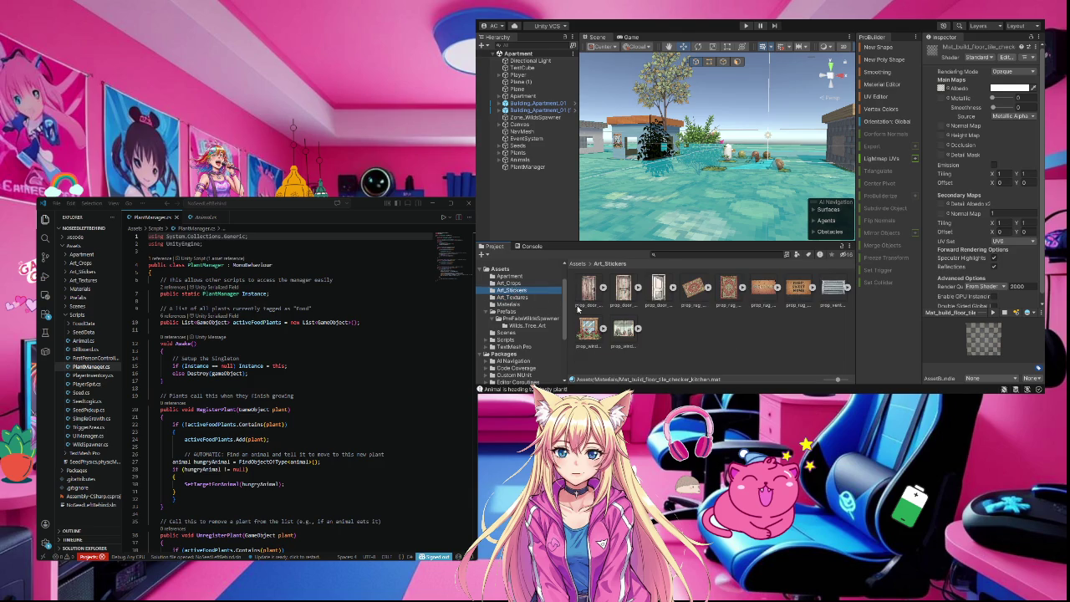
left_click(504, 283)
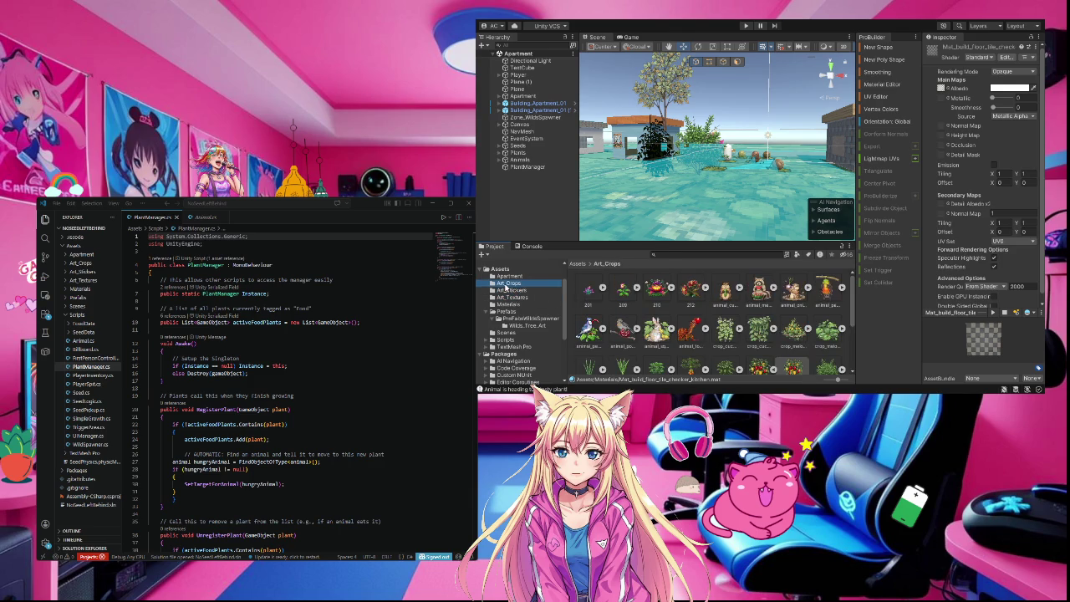
- Check Apartment, collapse Prefabs, and expand Scripts to show its FoodData and SeedData subfolders
left_click(510, 276)
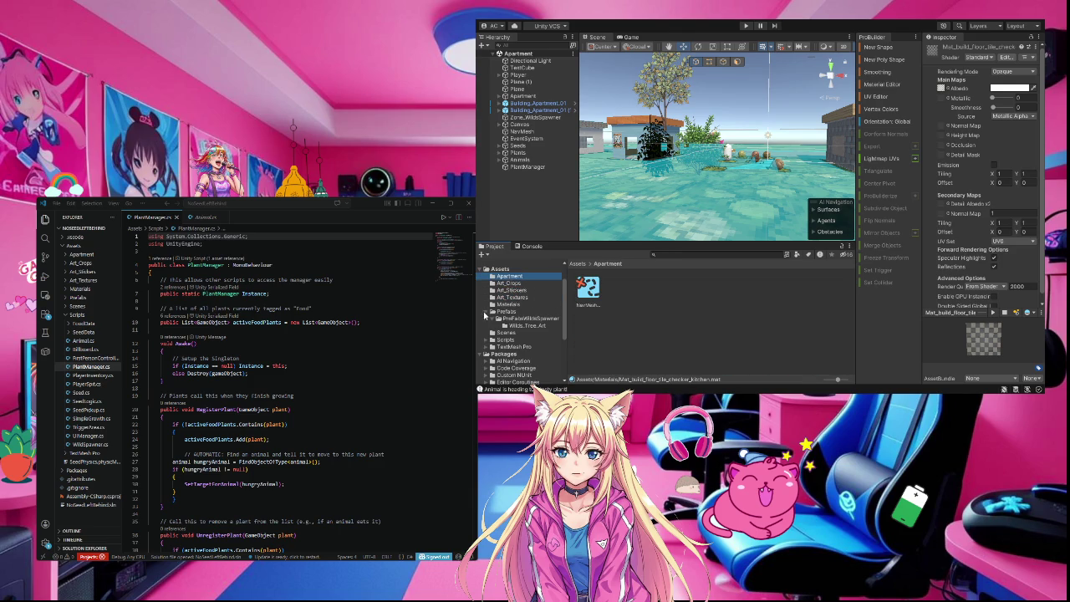
left_click(490, 312)
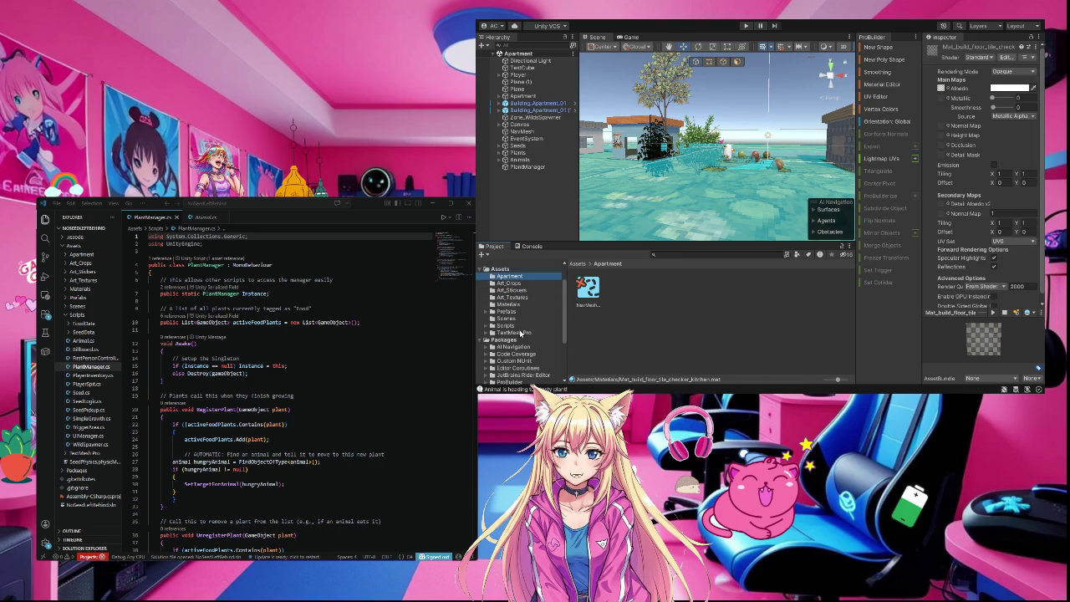
left_click(493, 328)
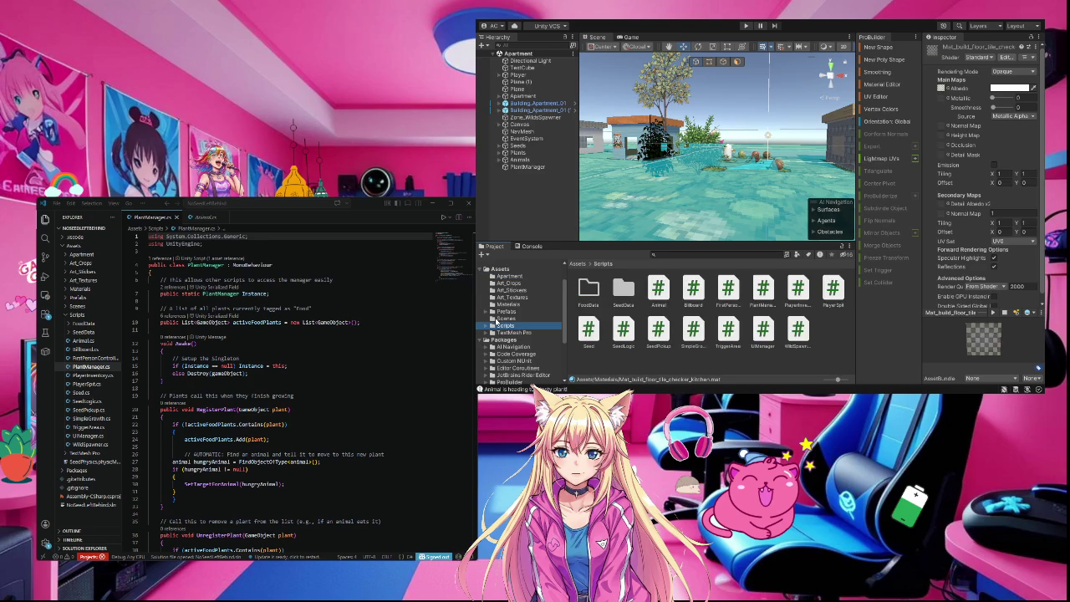
left_click(487, 326)
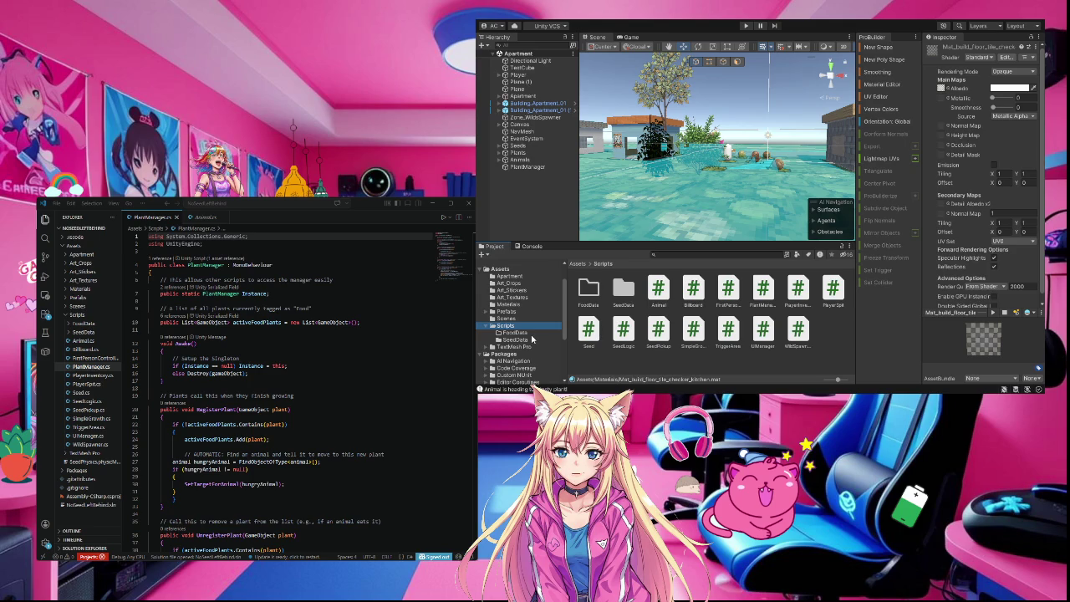
left_click(506, 312)
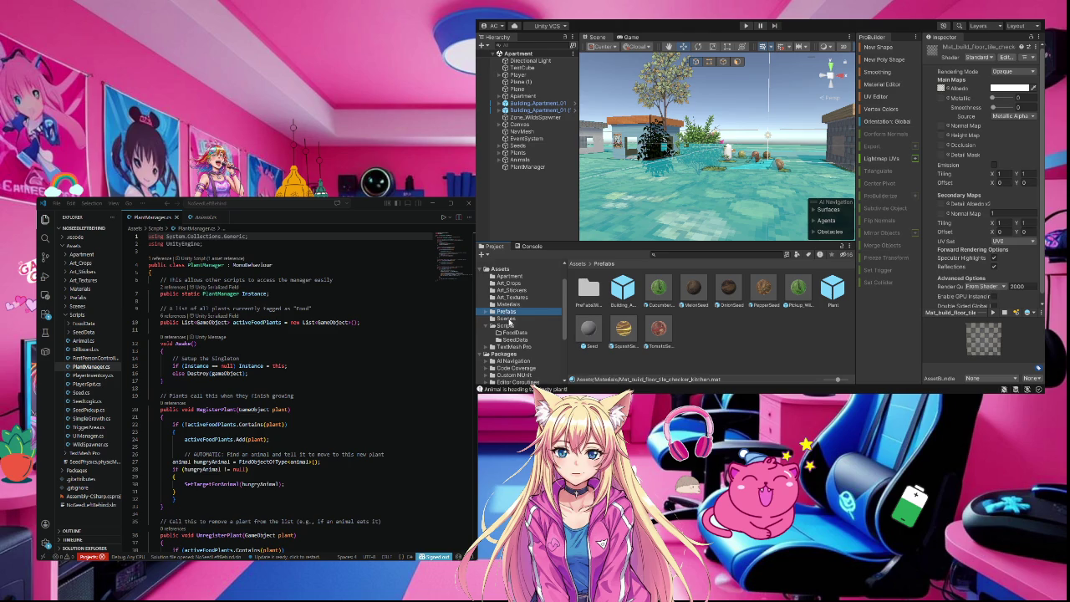
left_click(506, 326)
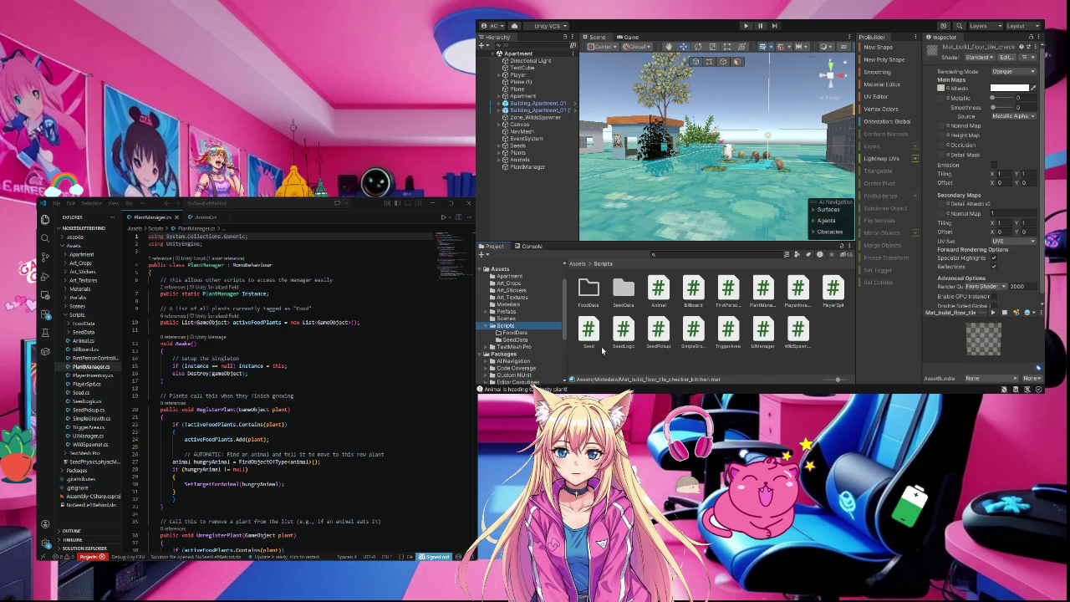
left_click(225, 469)
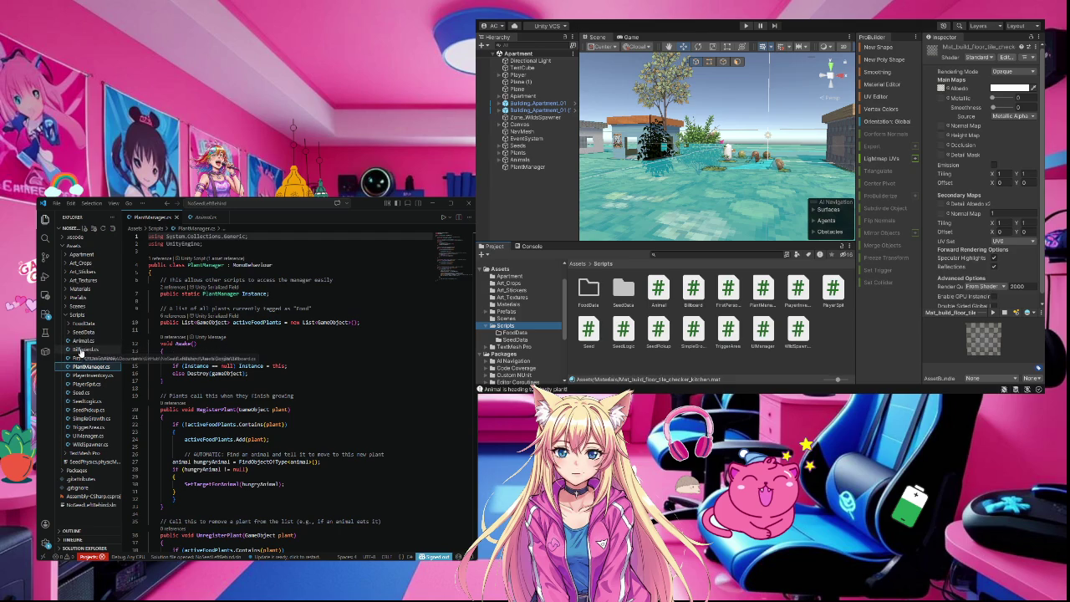
- Open FirstPersonController.cs from the Explorer to read it, then return to Unity
left_click(85, 358)
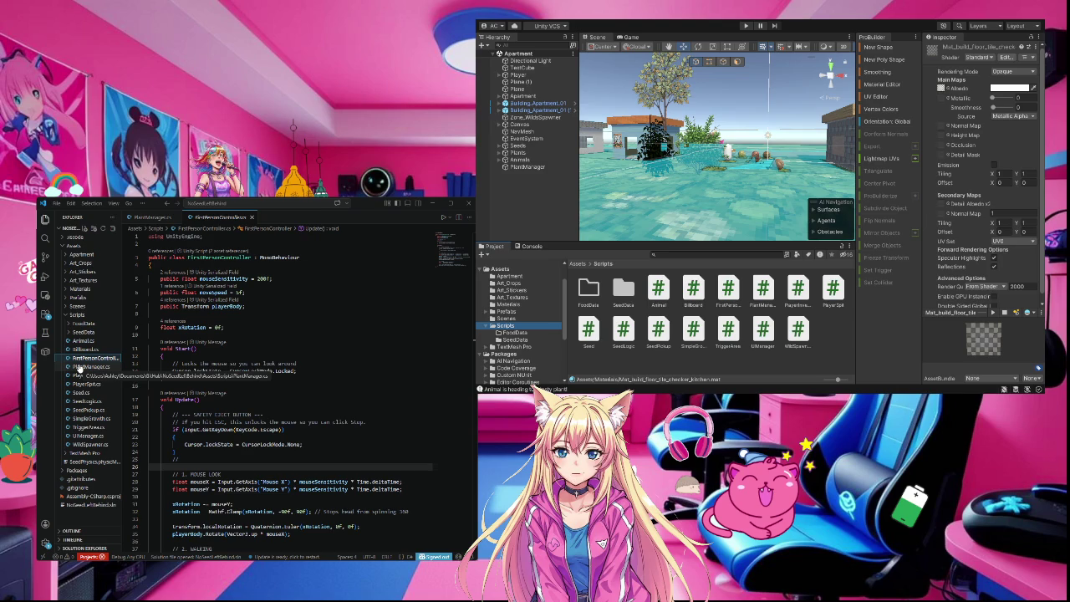
left_click(491, 360)
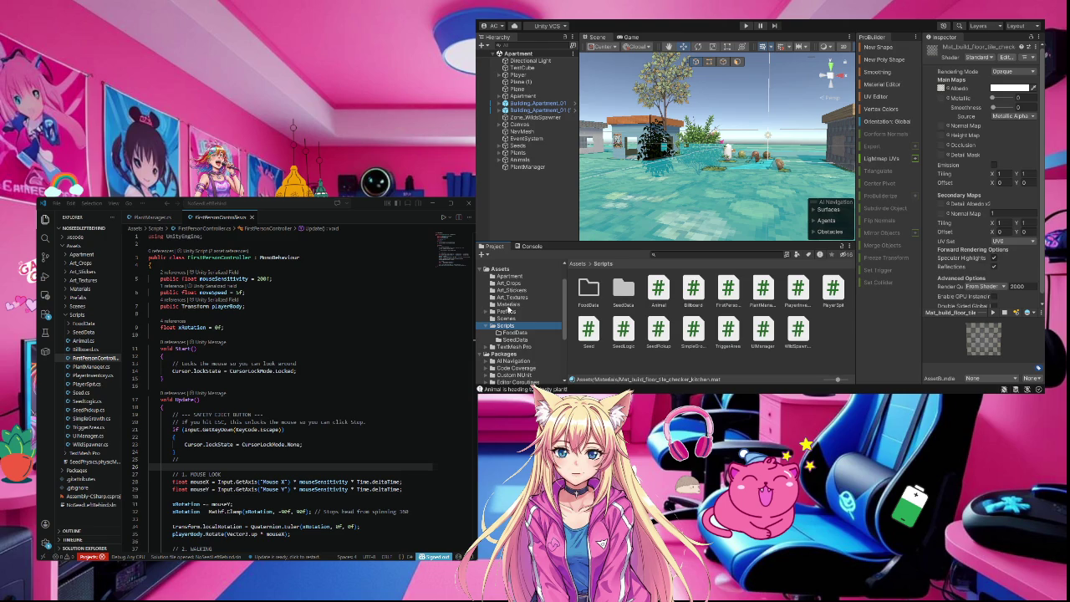
- Show the Art_Crops crop and animal assets and resize the Unity editor window taller
left_click(510, 291)
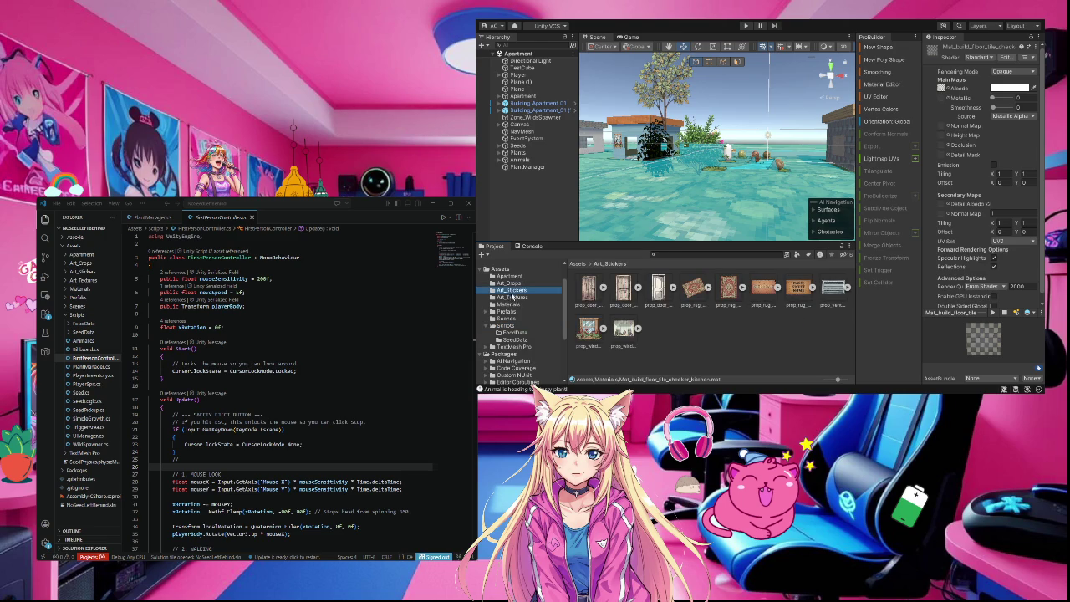
left_click(509, 284)
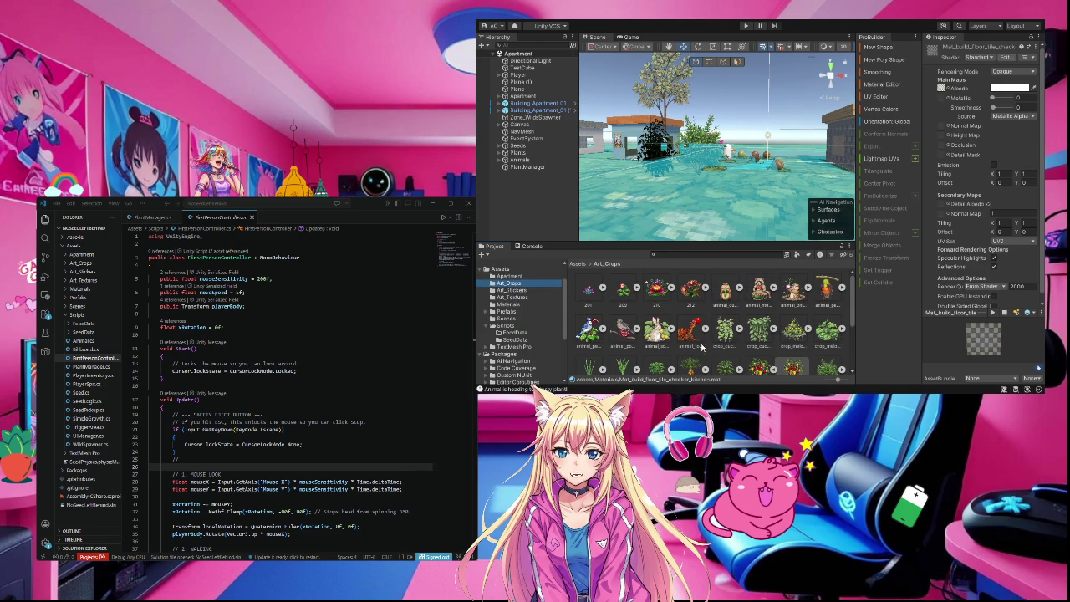
left_click_drag(759, 390, 744, 446)
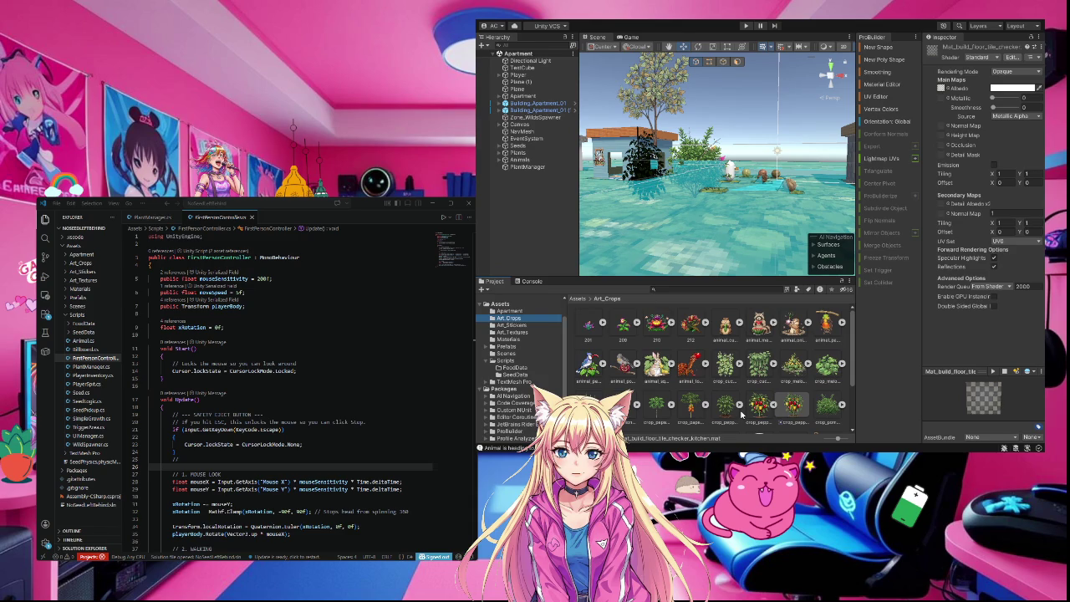
left_click_drag(751, 445, 750, 194)
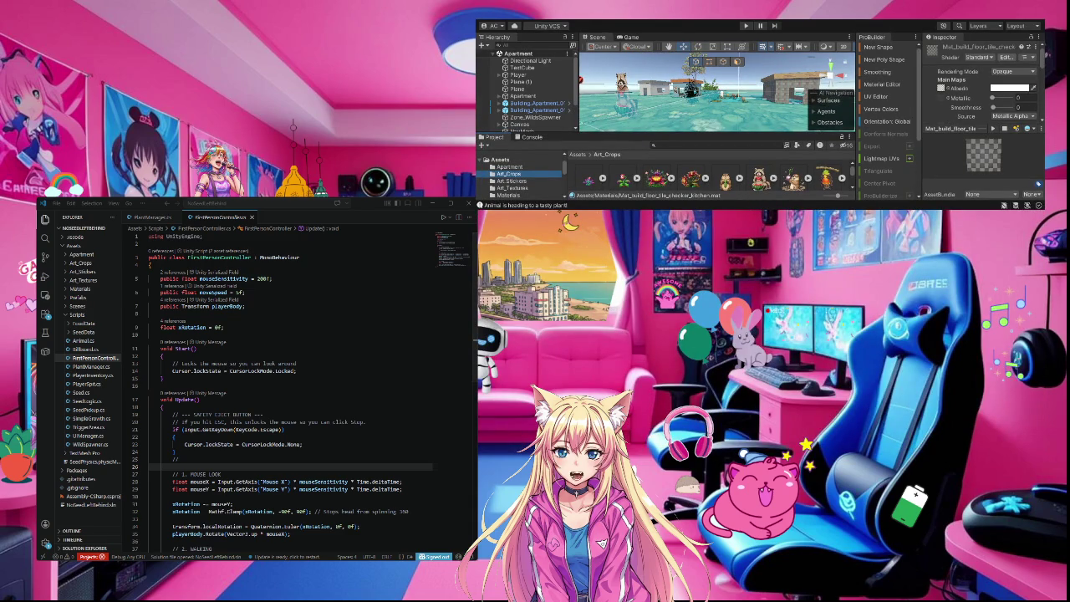
left_click_drag(750, 209, 750, 427)
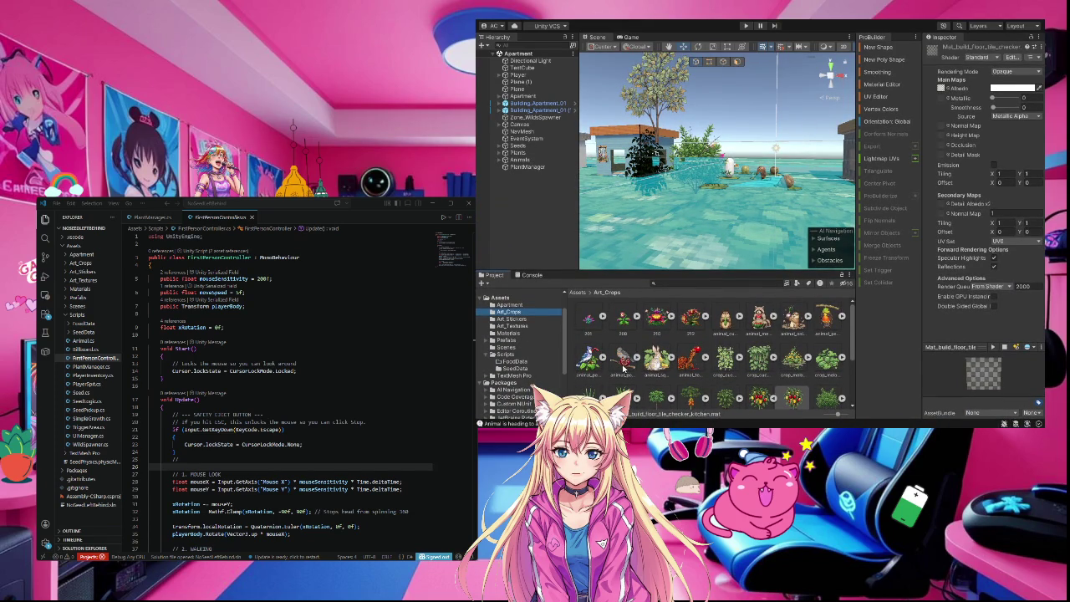
scroll(623, 368, "down", 1)
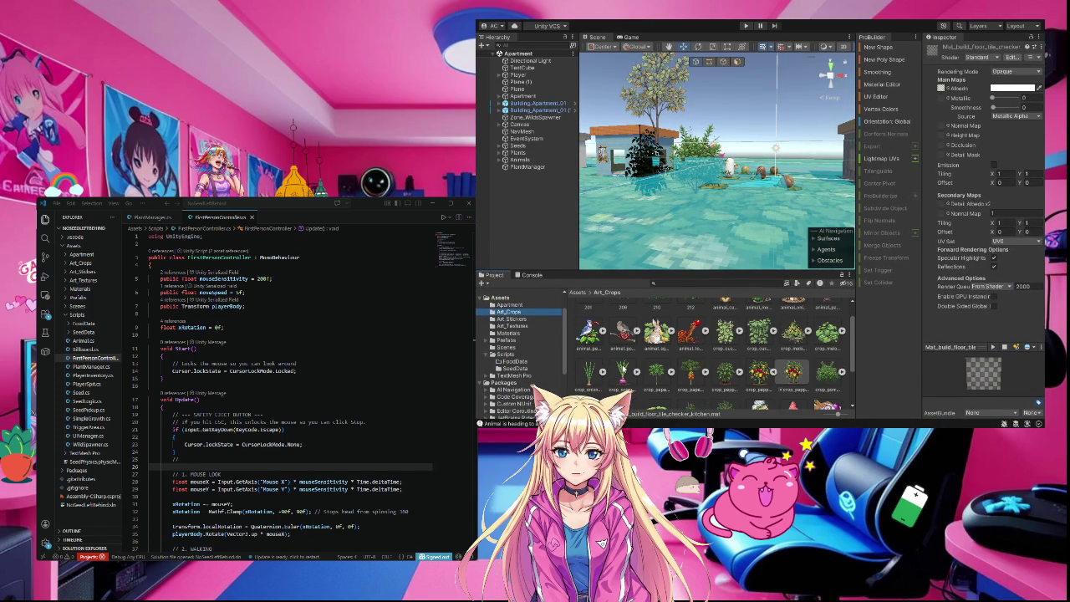
scroll(623, 368, "down", 1)
scroll(623, 369, "up", 2)
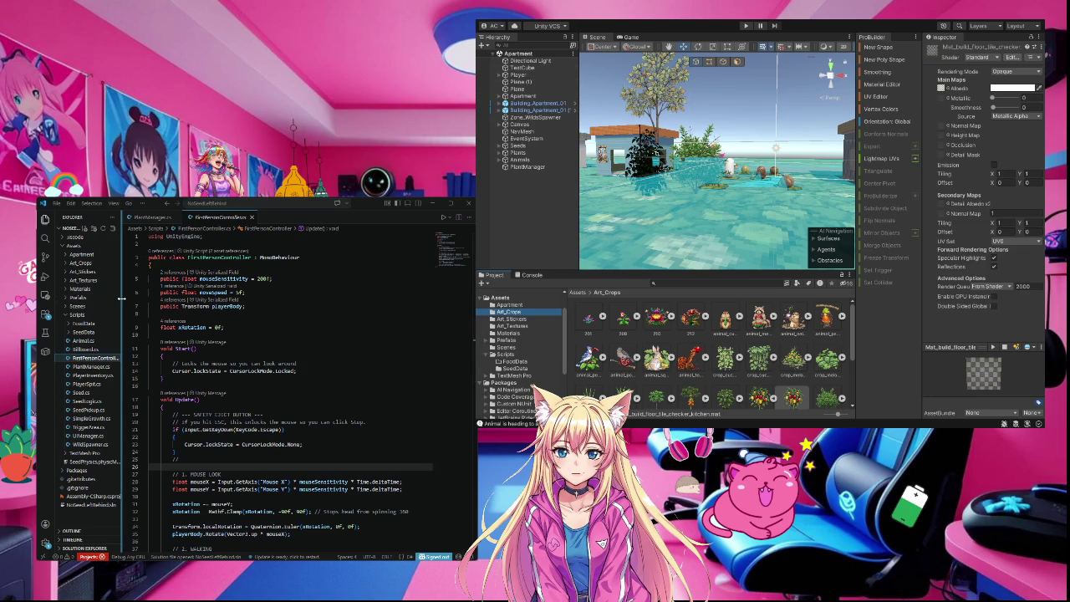
- Reopen PlantManager.cs to review its singleton Awake setup and RegisterPlant method
left_click(92, 367)
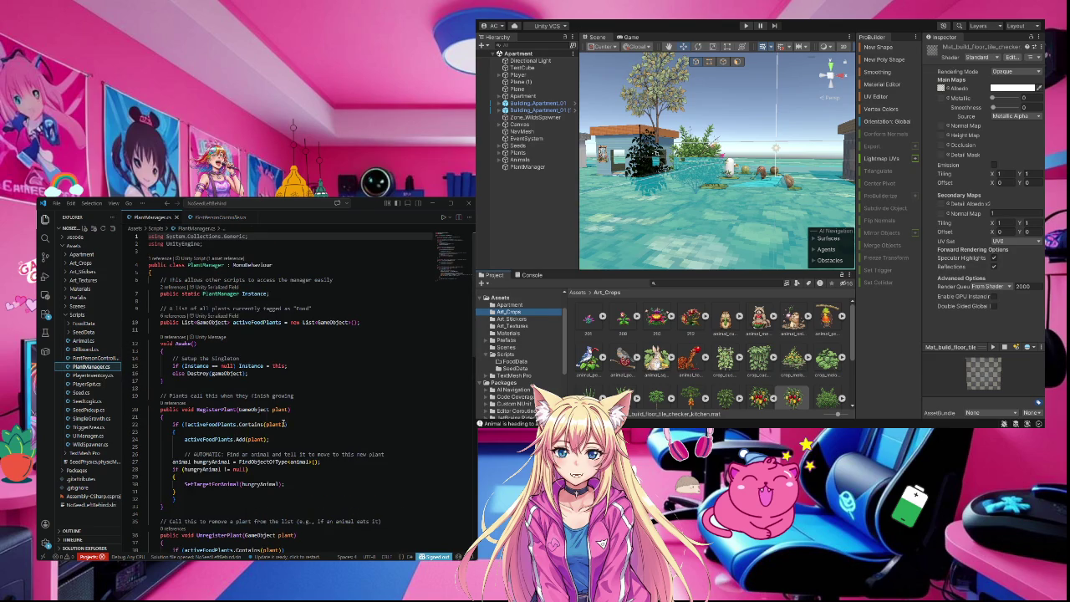
mouse_move(284, 424)
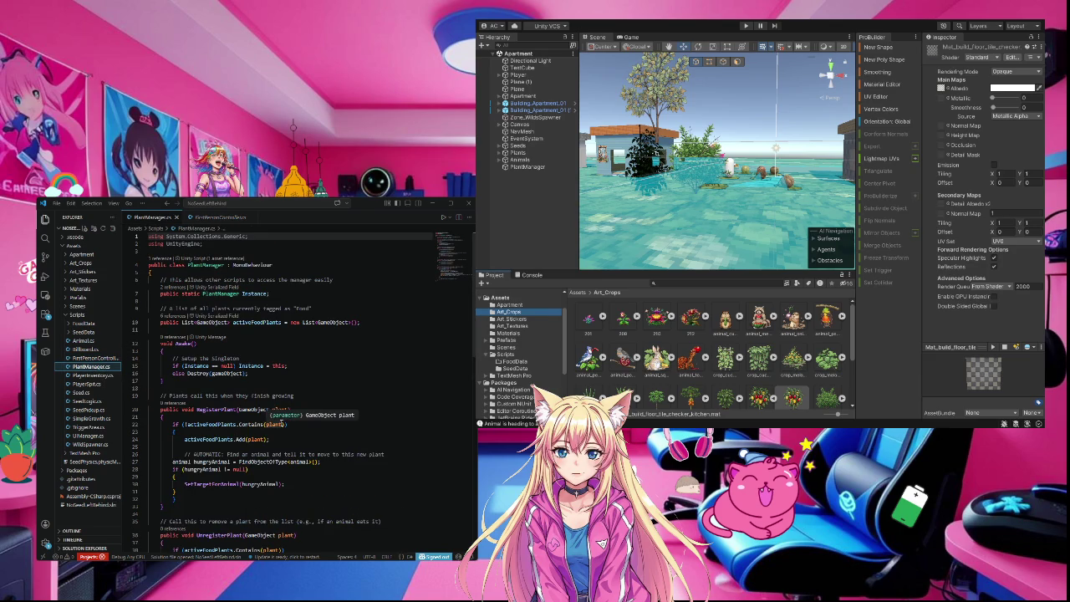
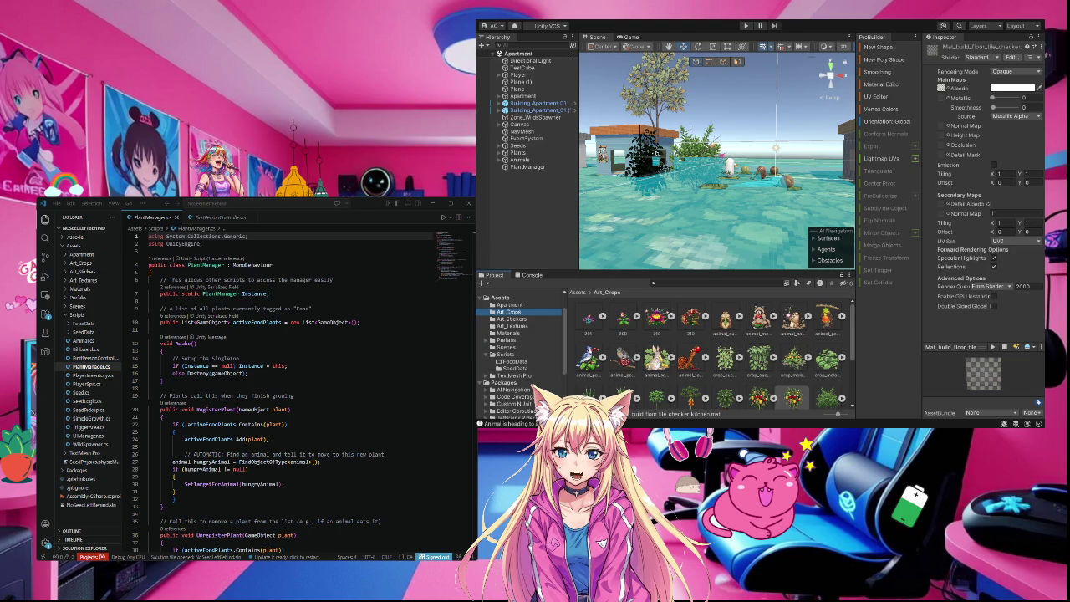
- Open Assets > Scripts and preview the WildSpawner script's source in the Inspector
mouse_move(219, 535)
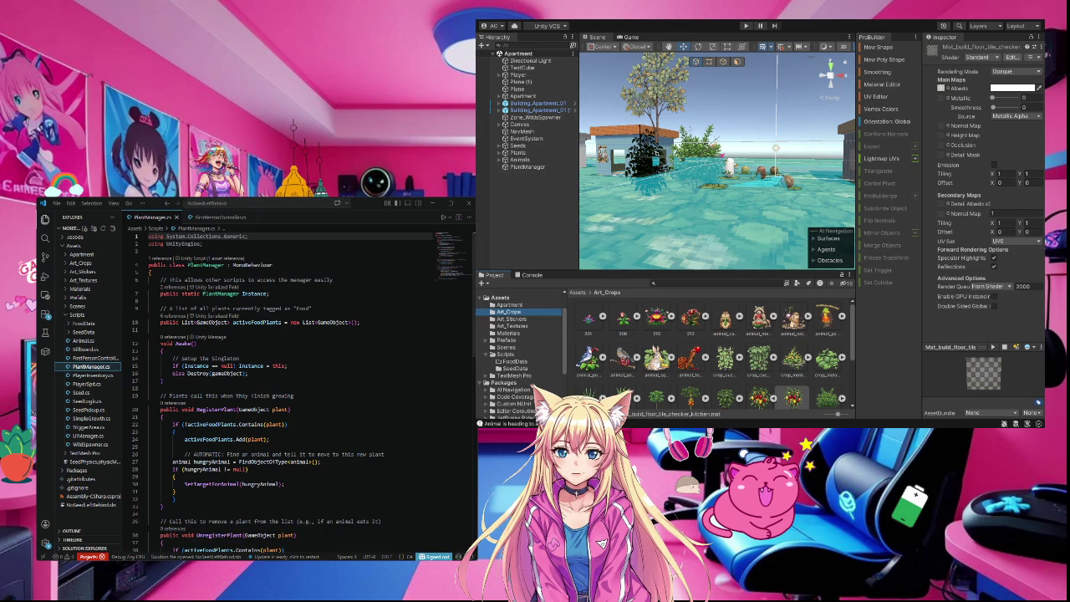
left_click(901, 415)
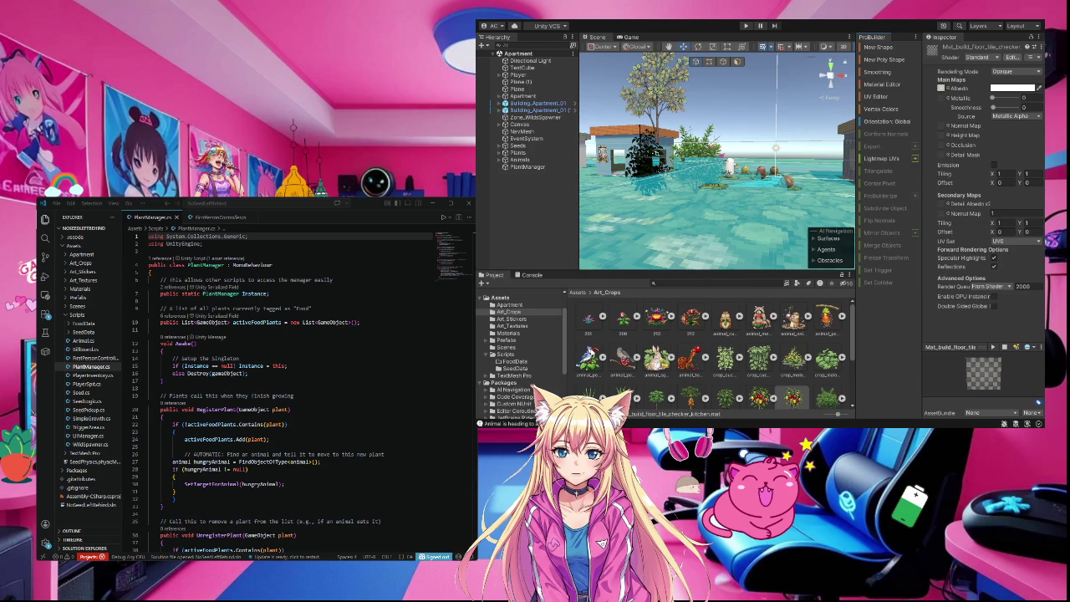
left_click(502, 298)
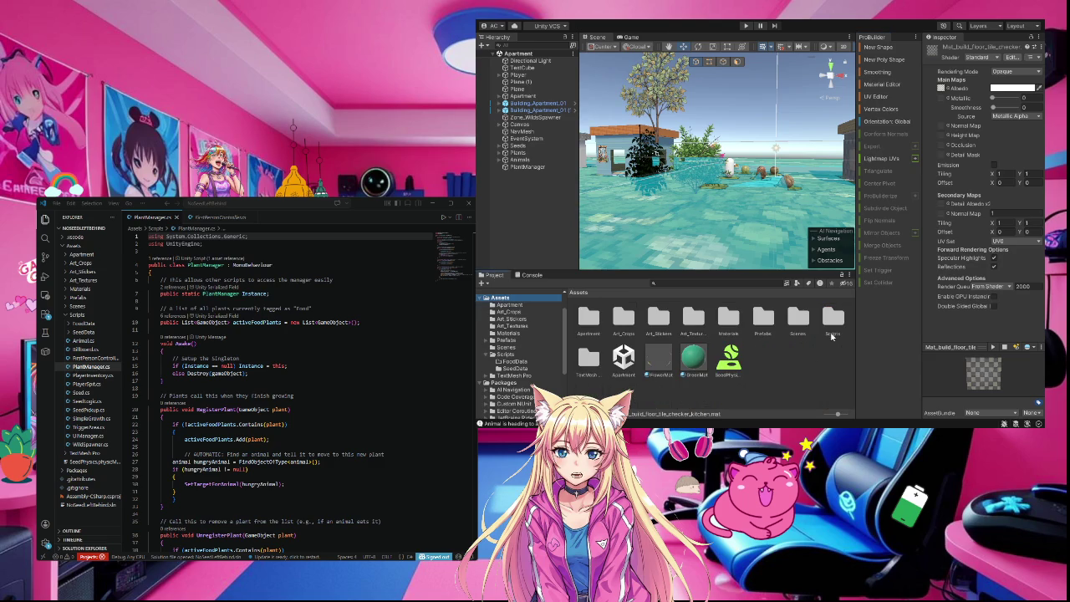
double_click(833, 322)
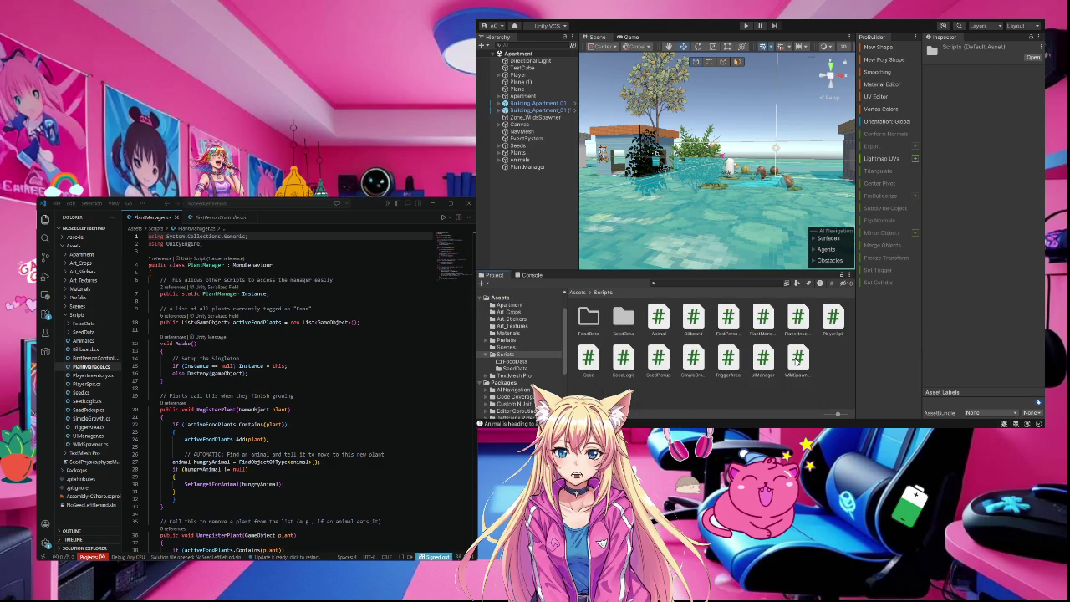
left_click(796, 362)
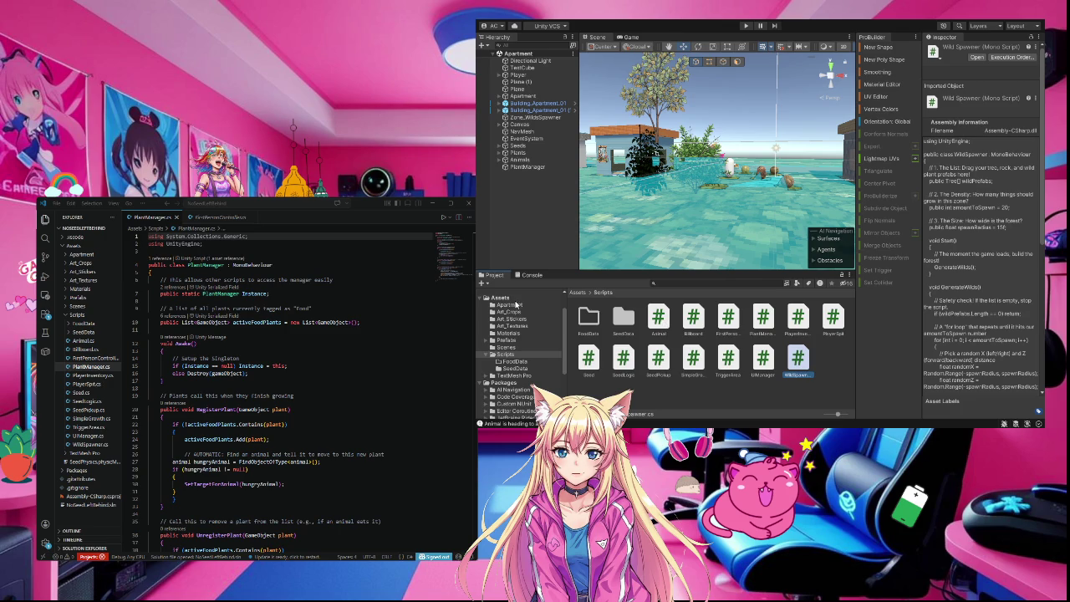
left_click(87, 366)
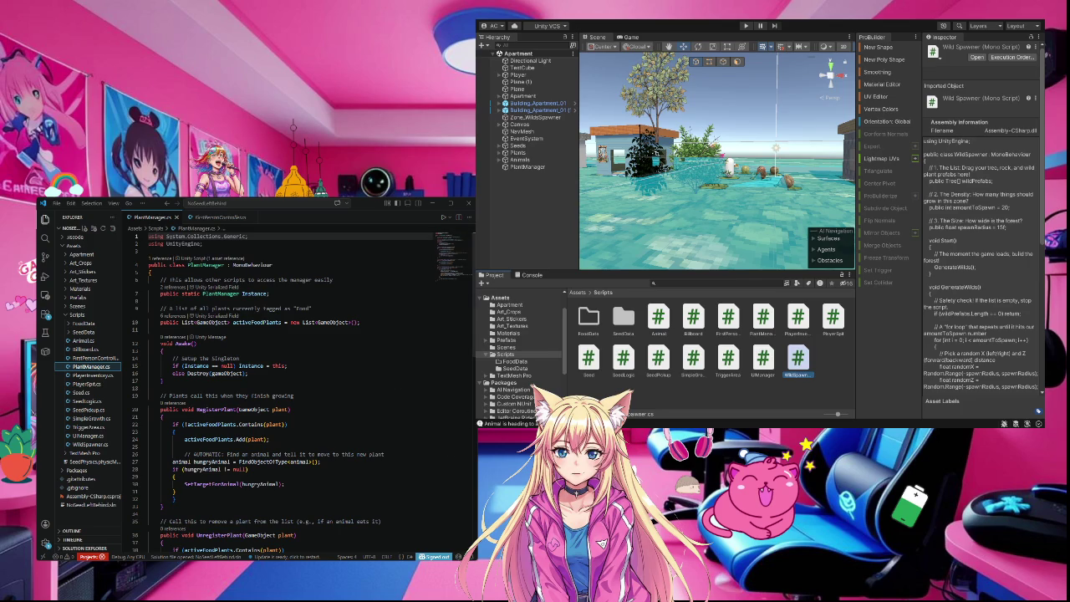
left_click_drag(475, 442, 468, 434)
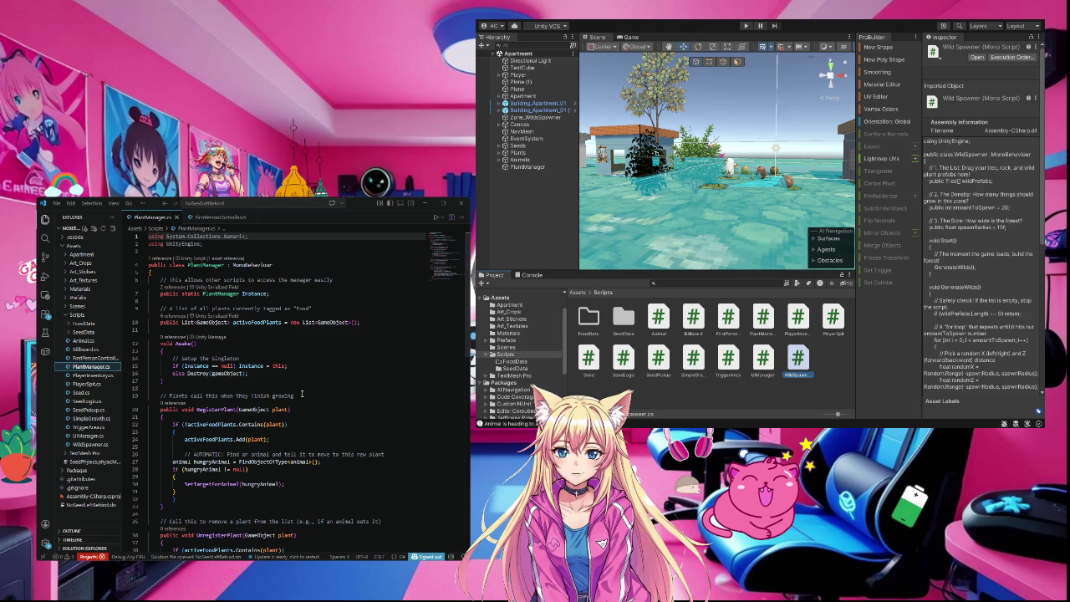
left_click(806, 402)
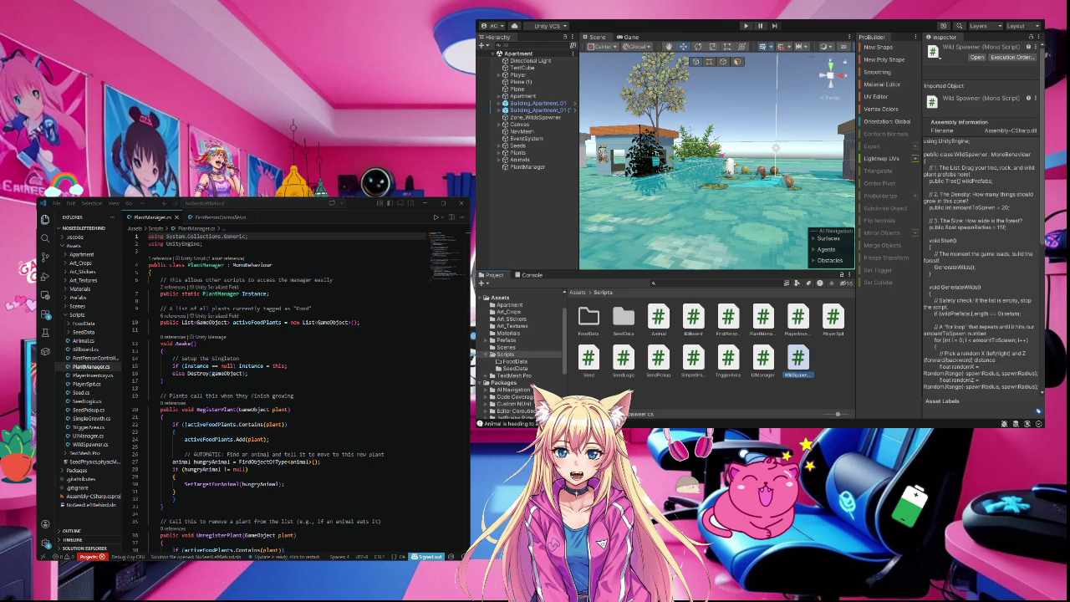
- Deselect the WildSpawner script, then select the SmShrub tree on the island
left_click(836, 370)
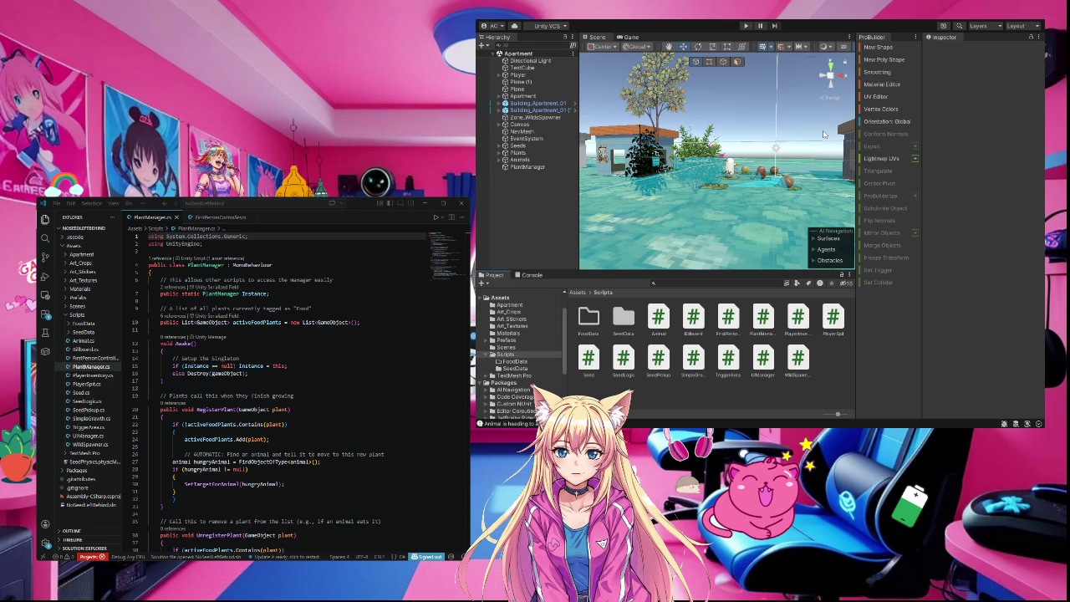
left_click(650, 81)
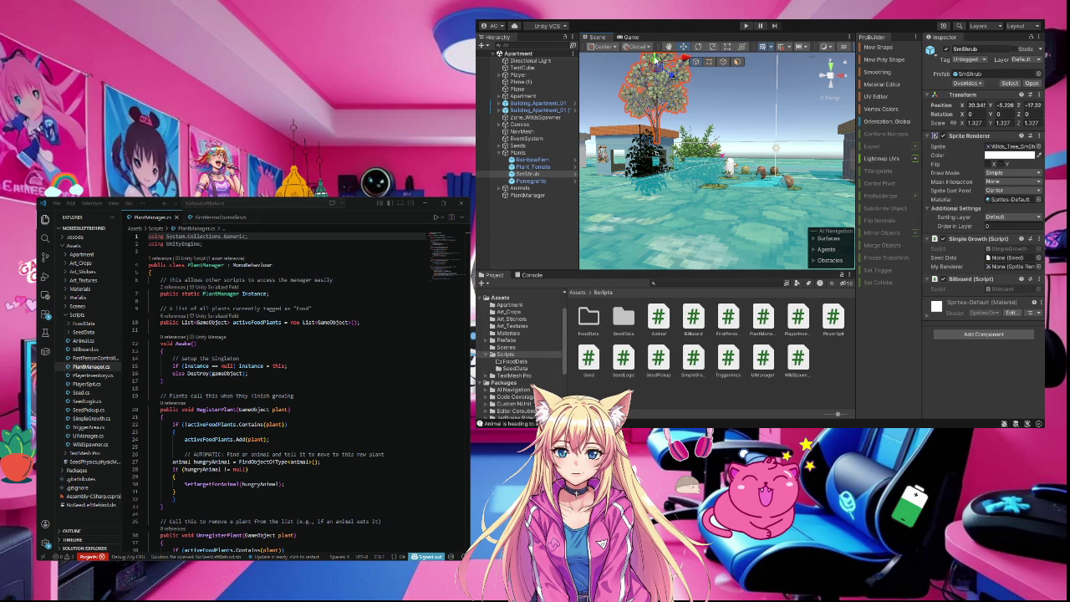
- Shift the SmShrub tree slightly across the island, then delete it from the scene
mouse_move(659, 62)
left_mouse_down()
mouse_move(702, 105)
mouse_move(682, 108)
left_mouse_up()
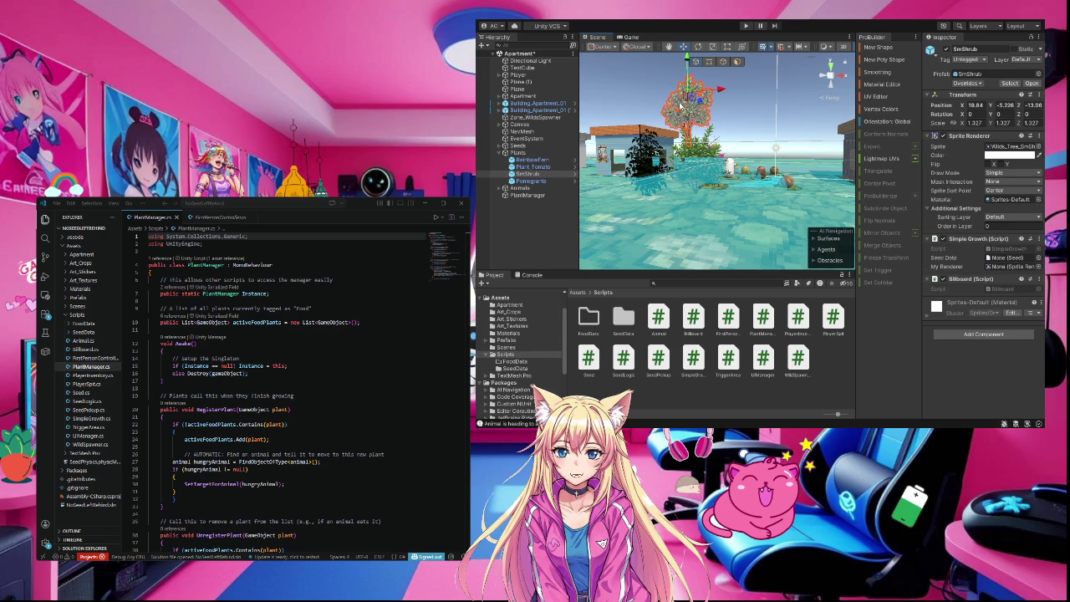
key("Delete")
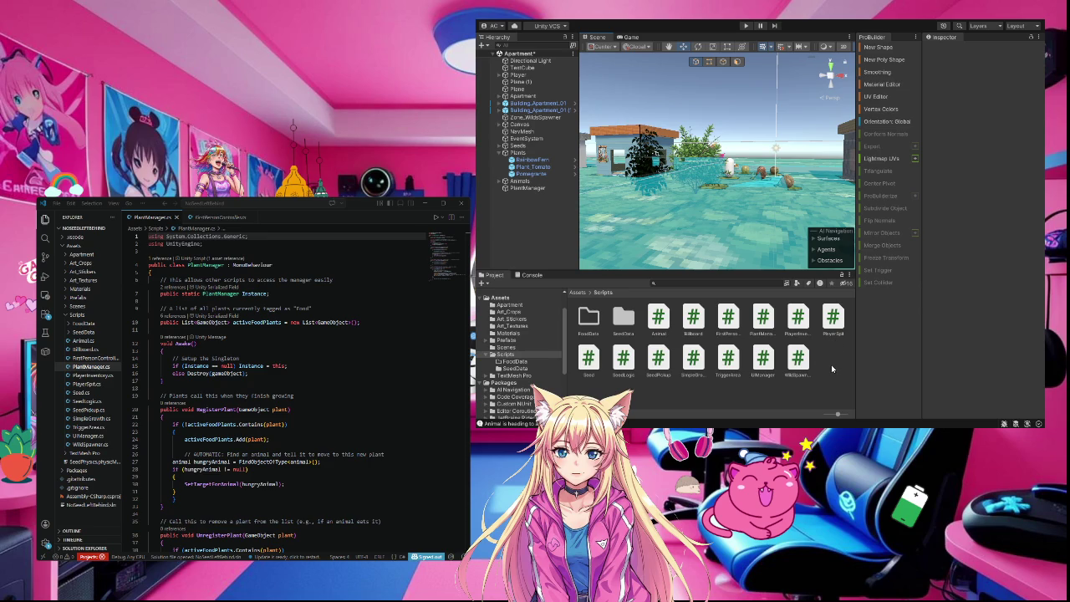
- Open PlayerInventory.cs to add the SeedBag dictionary with AddToSeedBag and TakeFromSeedBag methods
left_click(39, 499)
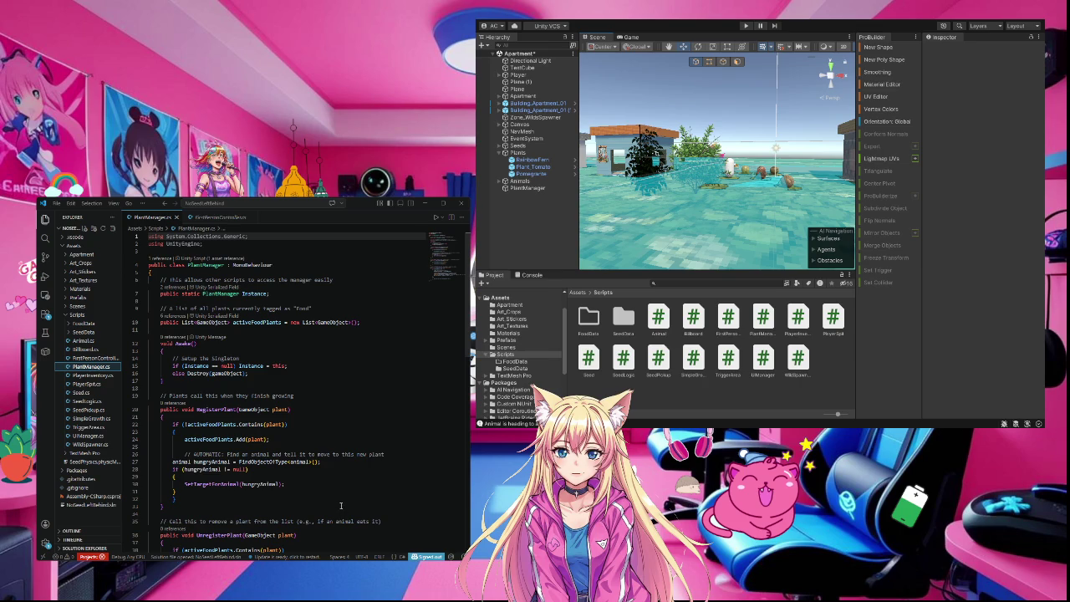
left_click(93, 375)
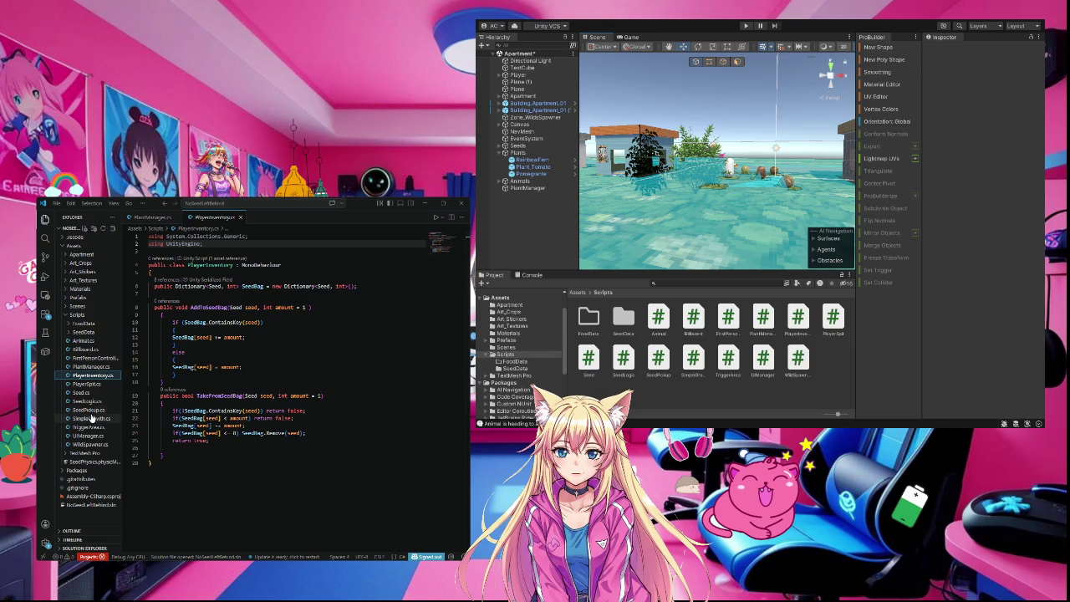
left_click(89, 410)
- Open SeedPickup.cs, then the Seed.cs ScriptableObject defining SeedName, PlantSprite and GrowTime
left_click(88, 411)
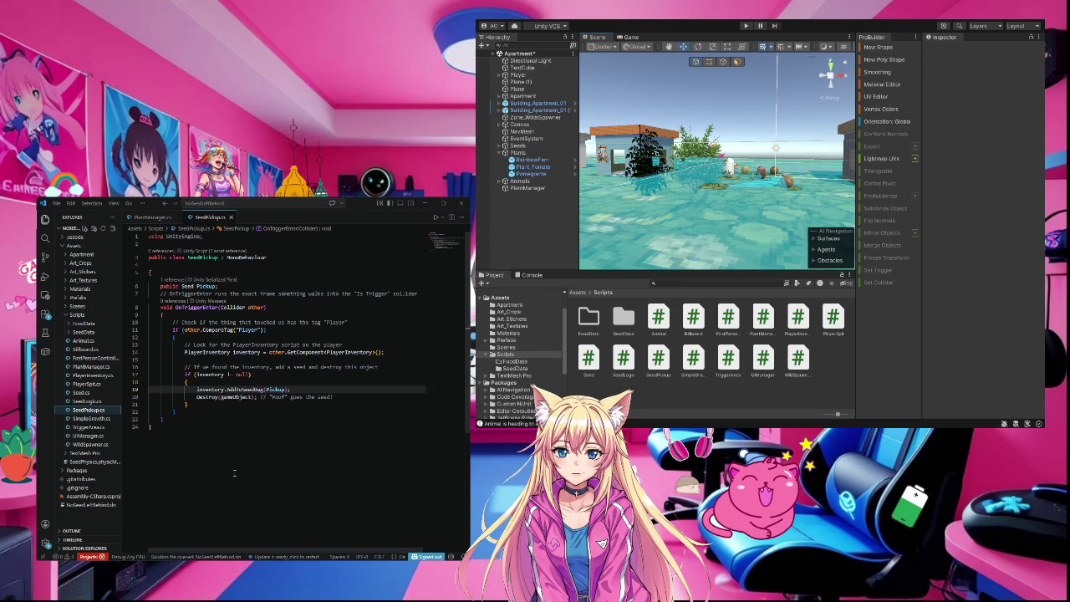
left_click(78, 393)
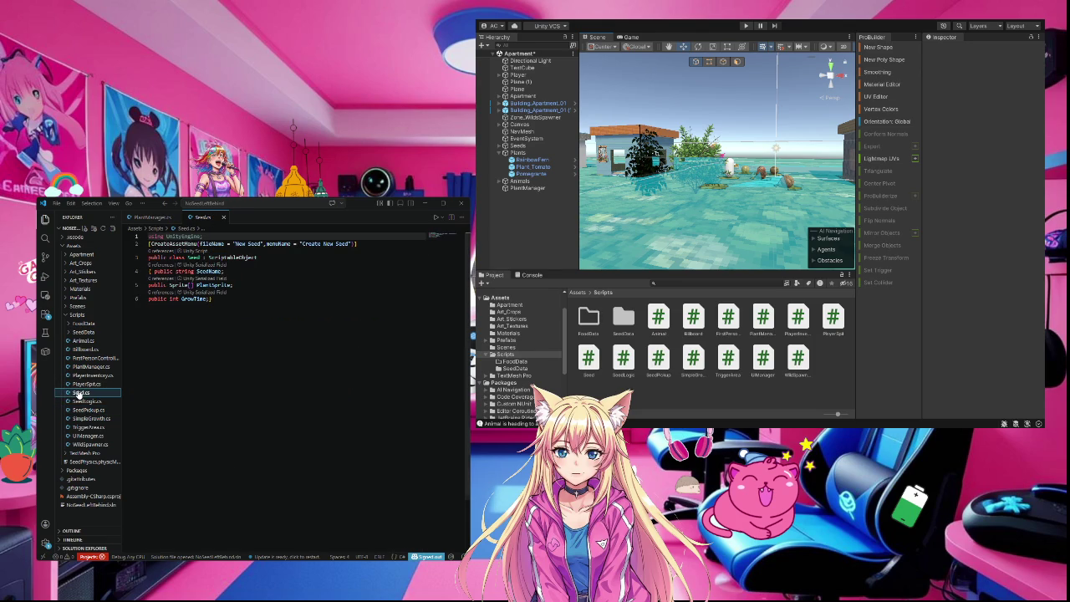
- Open SeedLogic.cs to review its Ground-collision planting code and widen the Explorer panel
left_click(80, 402)
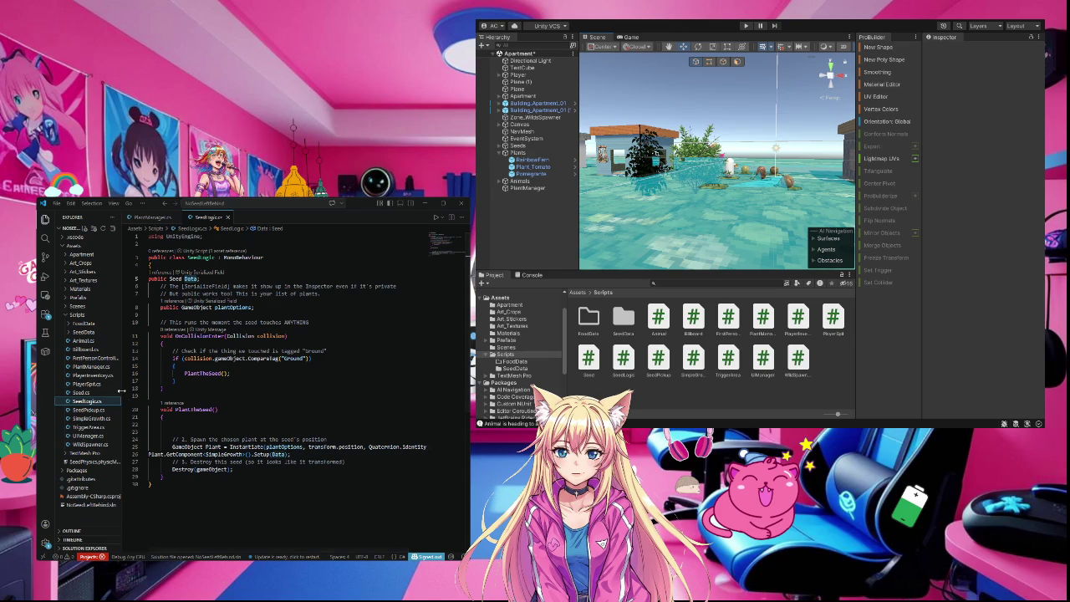
left_click_drag(122, 400, 144, 401)
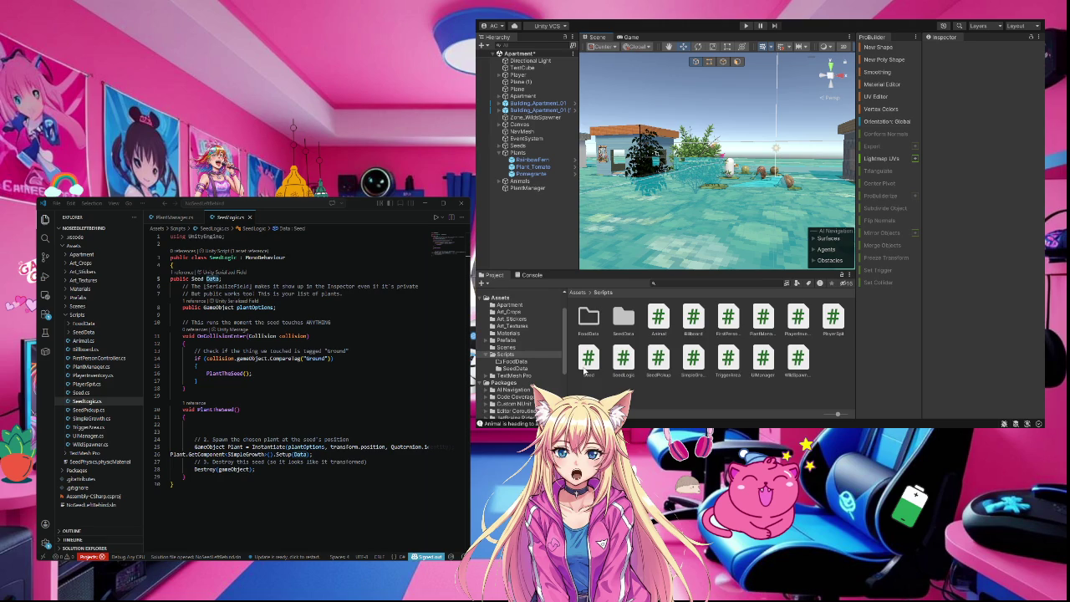
- View the Seed script in the Inspector, then open Prefabs/PreFabsWildsSpawner's wild plant prefabs
left_click(586, 364)
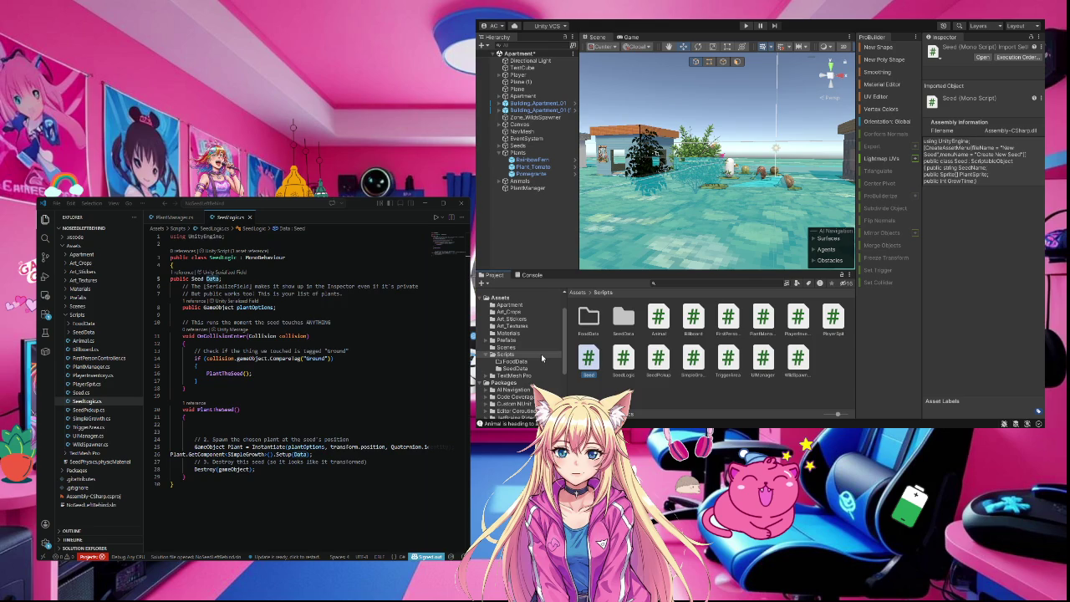
left_click(498, 341)
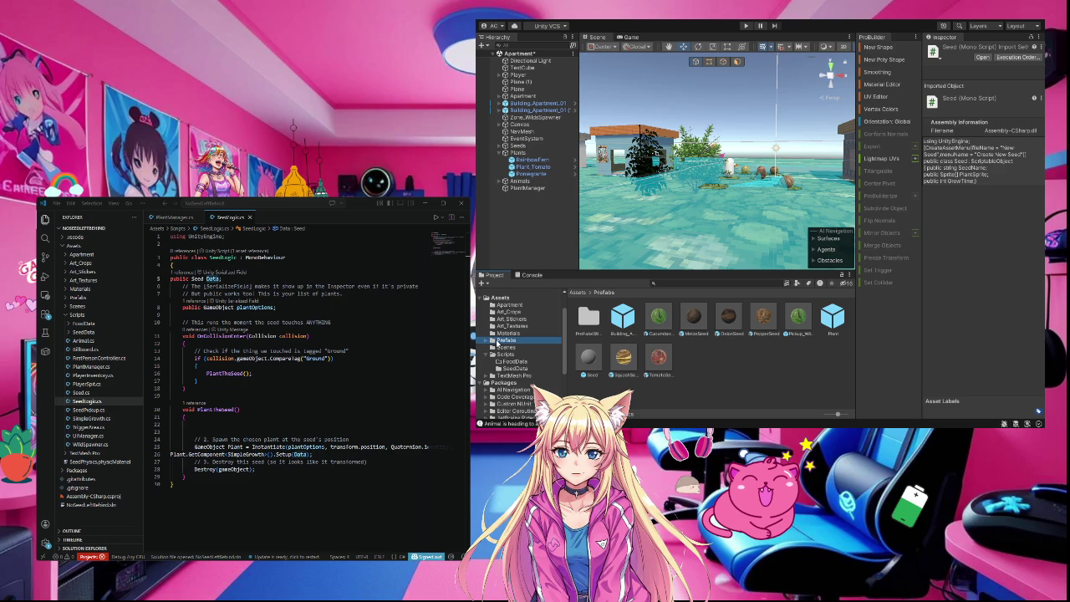
double_click(588, 316)
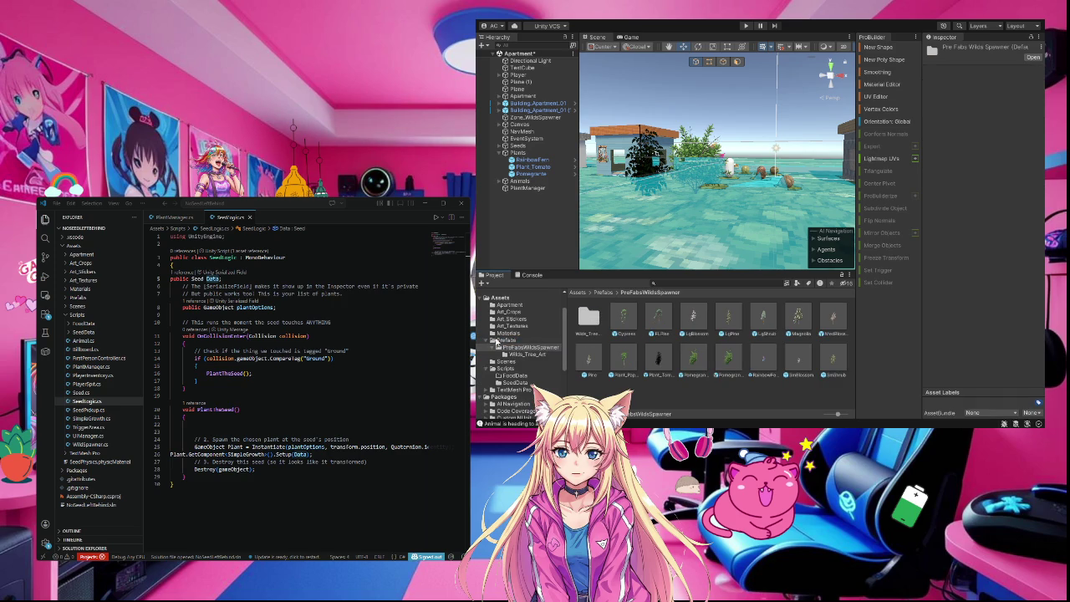
- Collapse PreFabsWildsSpawner and view the Cucumber asset in Scripts > SeedData, grow time 5
left_click(497, 341)
left_click(495, 348)
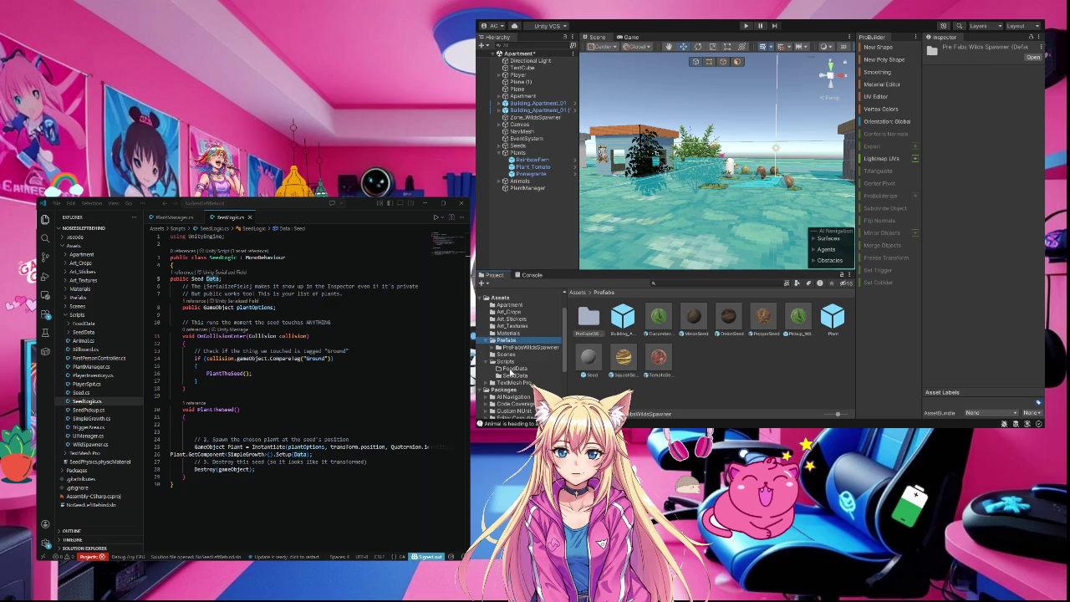
left_click(515, 376)
left_click(588, 319)
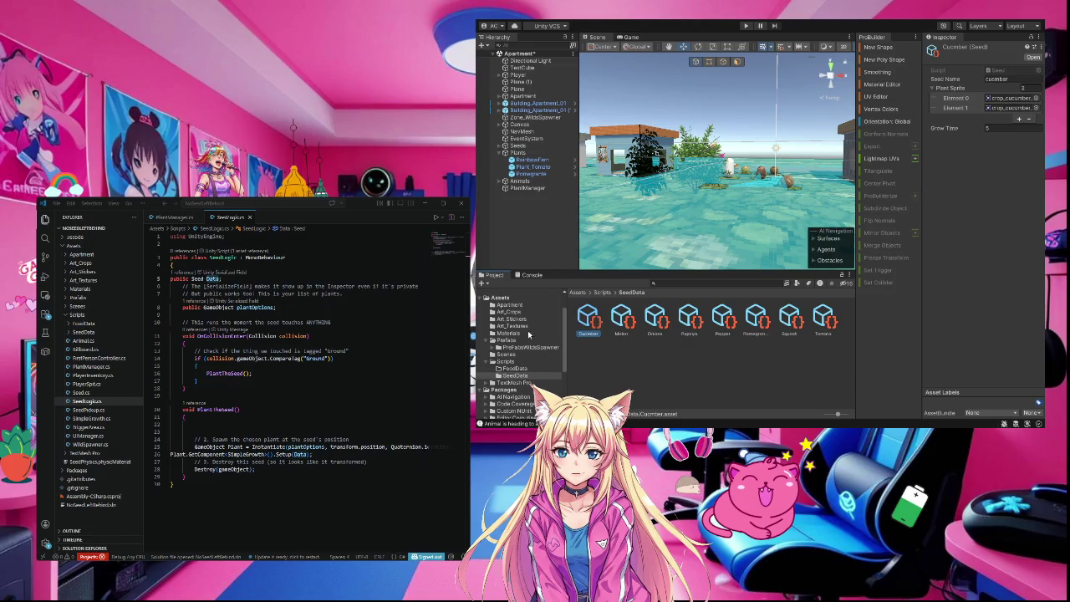
left_click(534, 167)
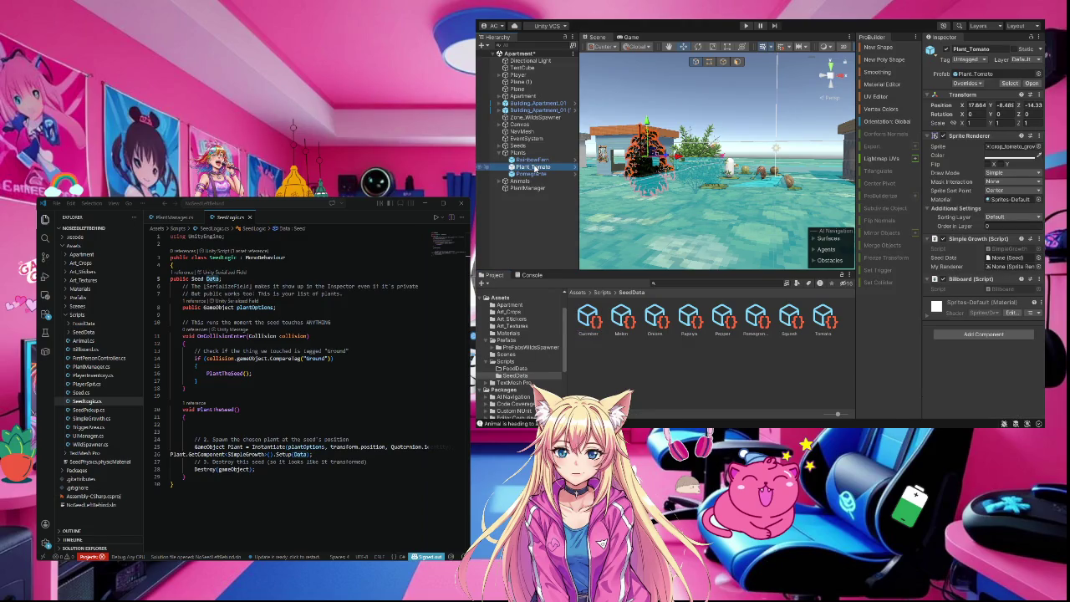
- Inspect Pomegranate, then MelonSeed, whose Seed Pickup uses the Melon seed data
left_click(537, 174)
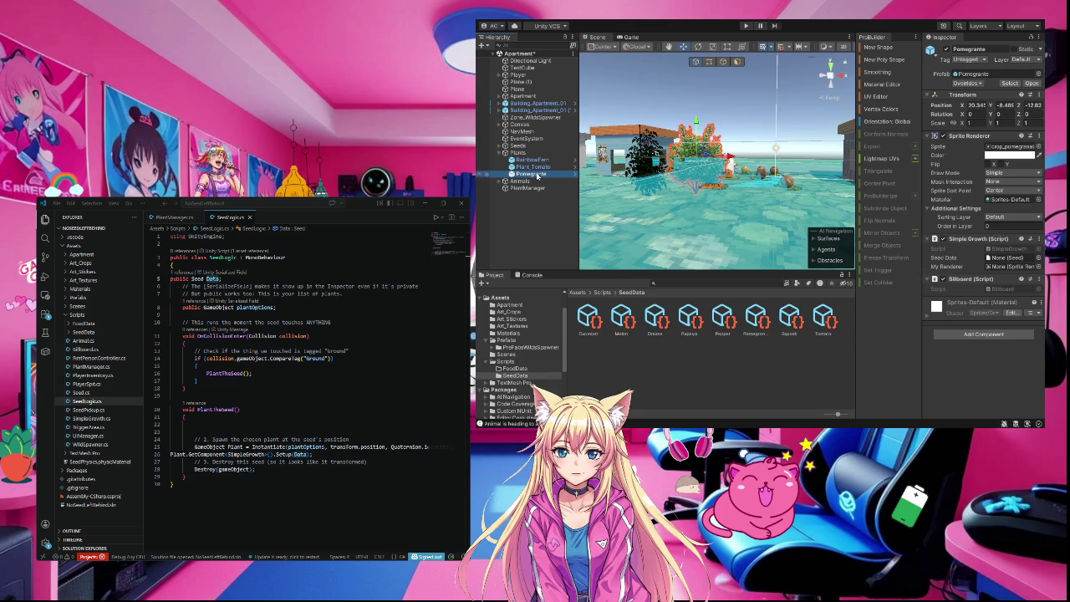
left_click(788, 185)
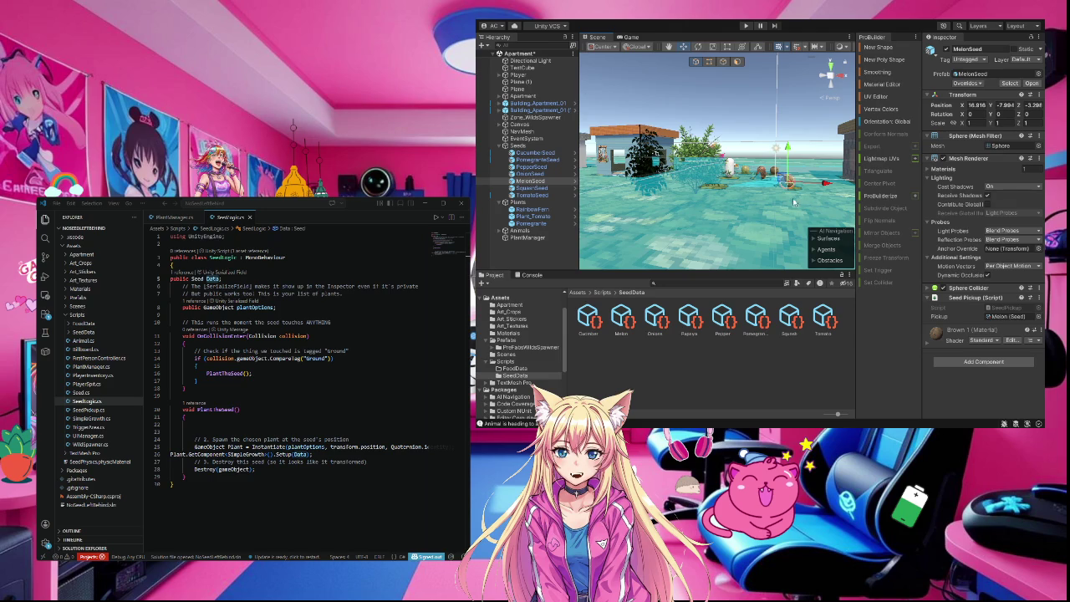
- Enter Play mode to run the island scene in the Game view
left_click(746, 26)
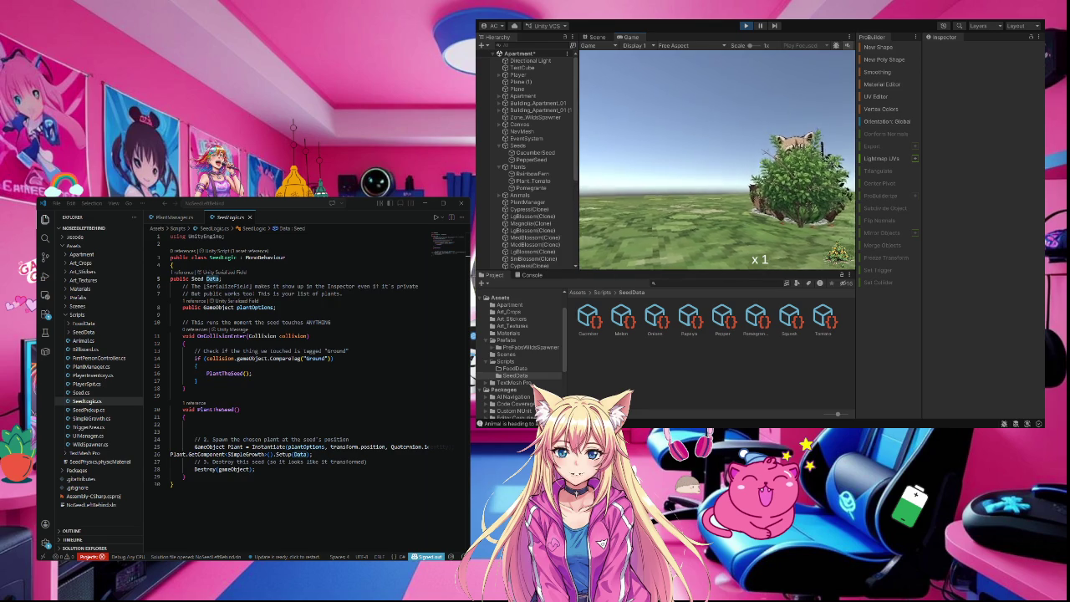
- Plant three held seeds on the ground with E, dropping the counter to x 0, then exit Play mode
key("e")
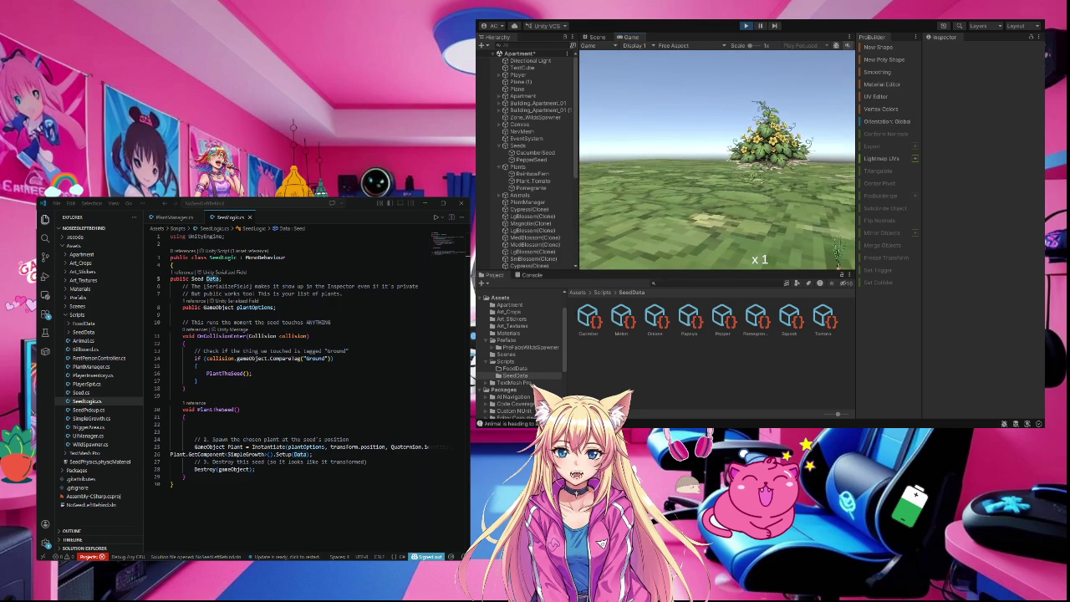
key("e")
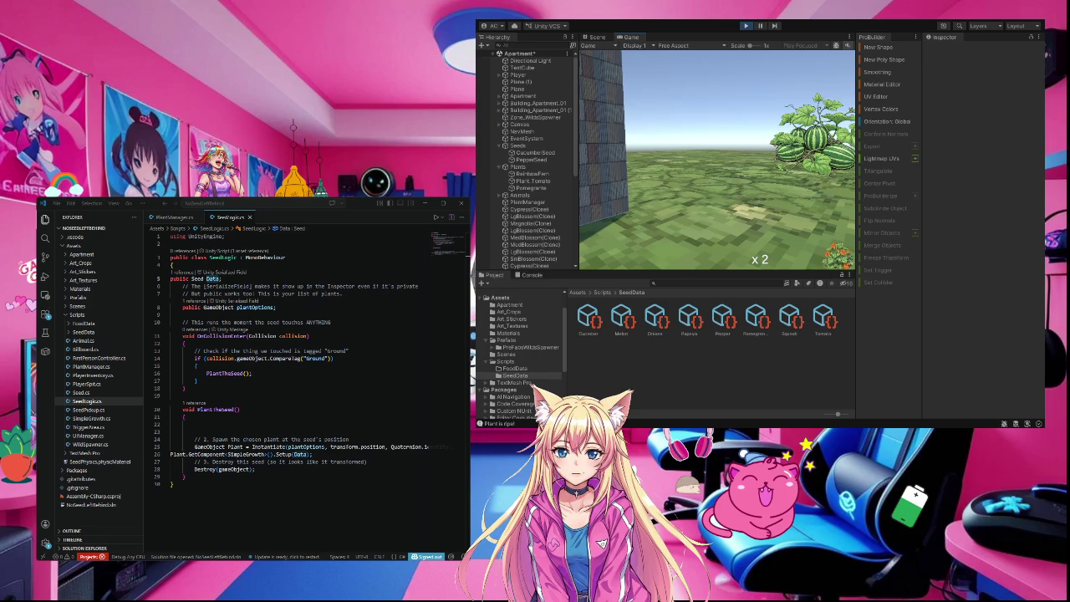
key("e")
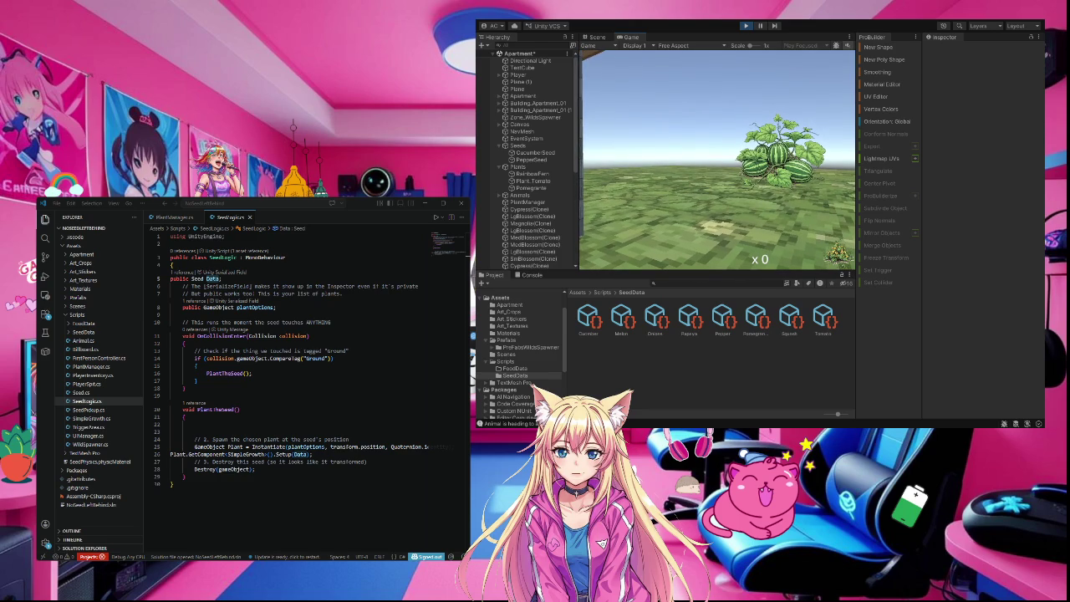
key("ctrl+p")
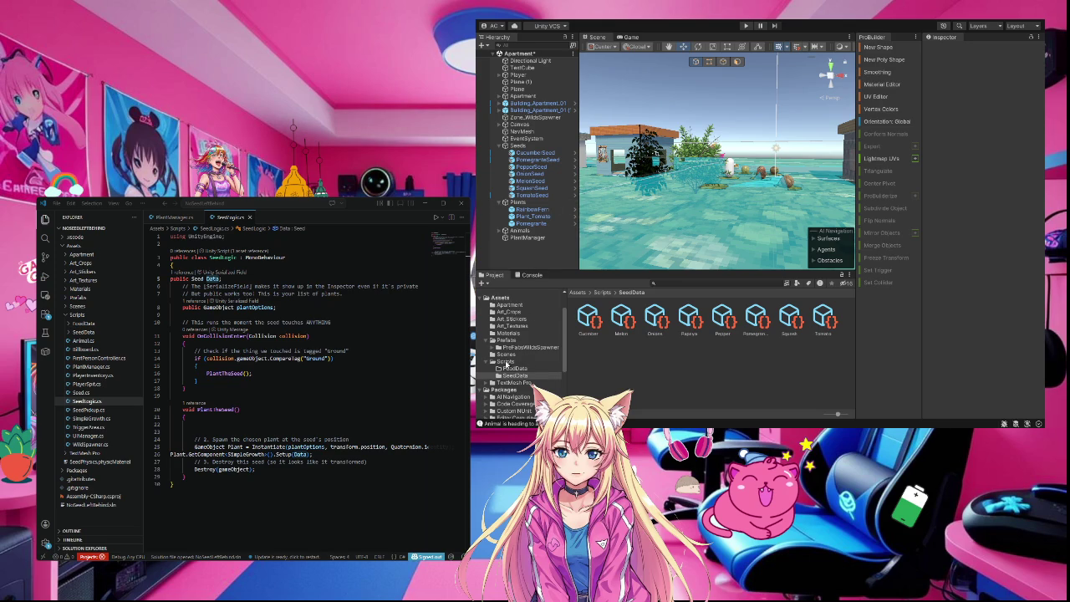
- After reviewing SeedLogic.cs, list the Scripts folder contents and open the SeedPickup script
left_click(506, 362)
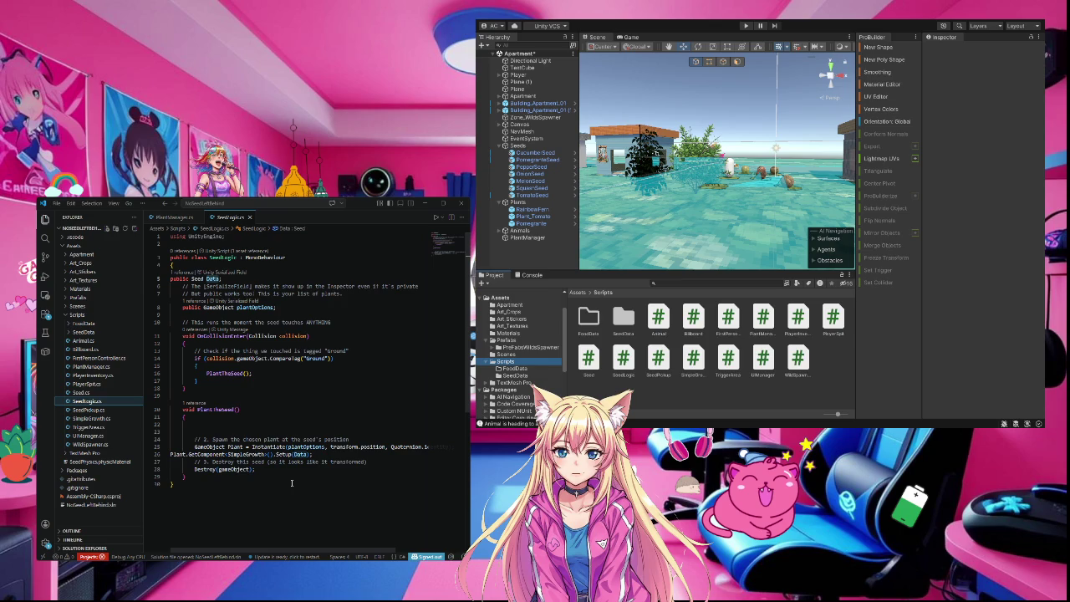
left_click(92, 411)
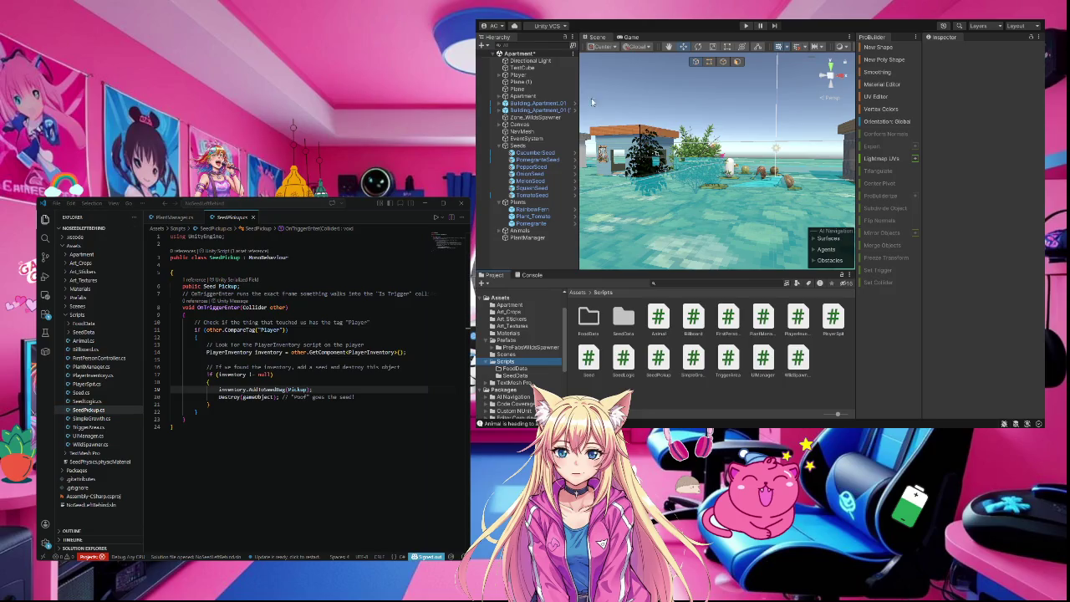
- Select Player to show its Player Spit, Player Inventory and Rigidbody components
left_click(519, 74)
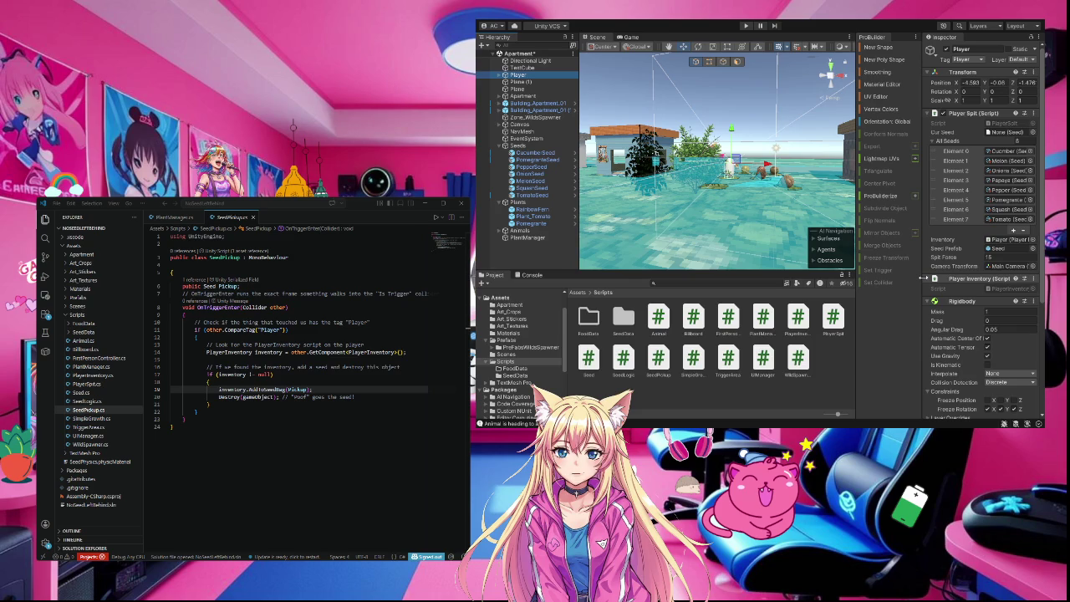
- Collapse Player's Inventory, Rigidbody, Capsule Collider and Spit components, then select MelonSeed
left_click(929, 279)
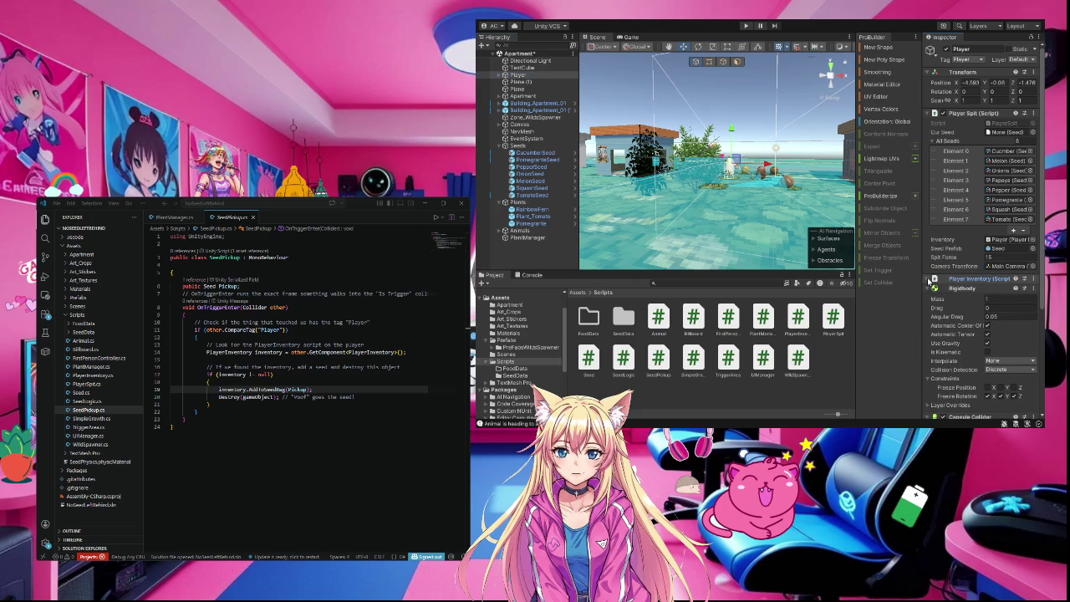
left_click(927, 287)
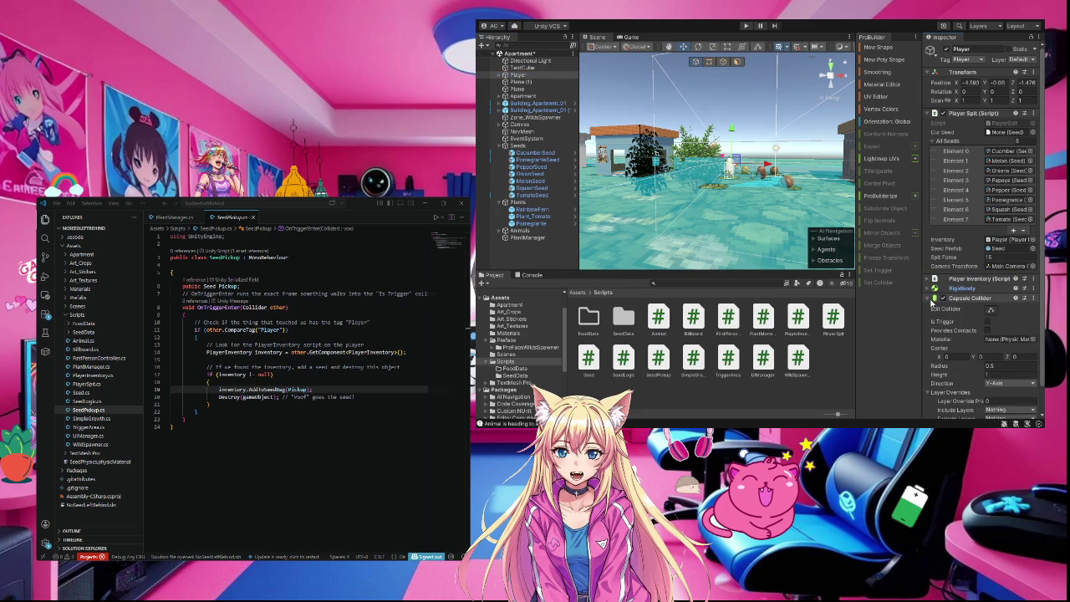
left_click(929, 299)
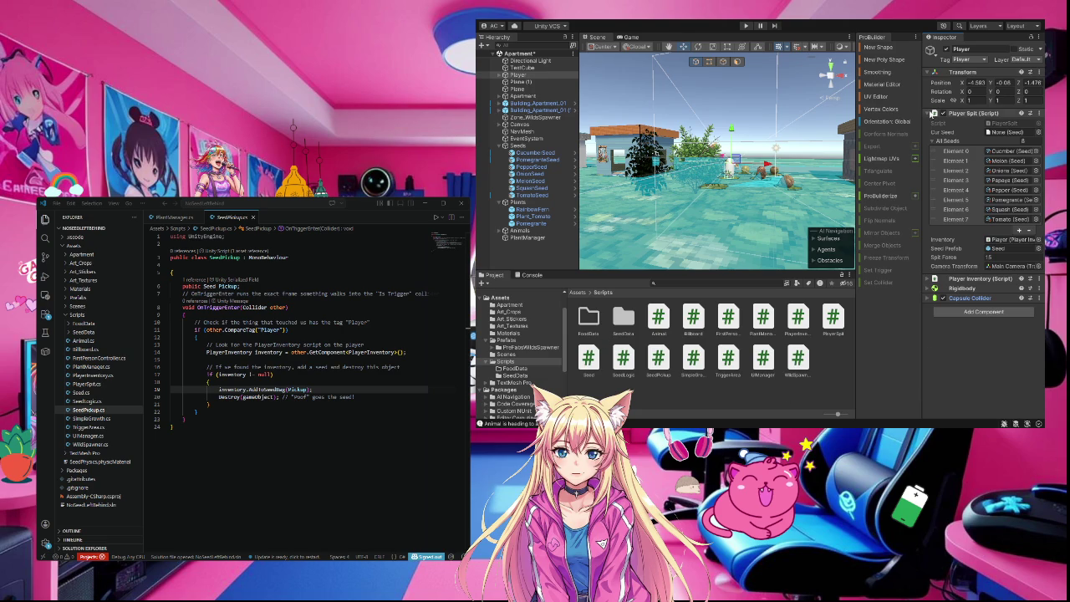
left_click(931, 114)
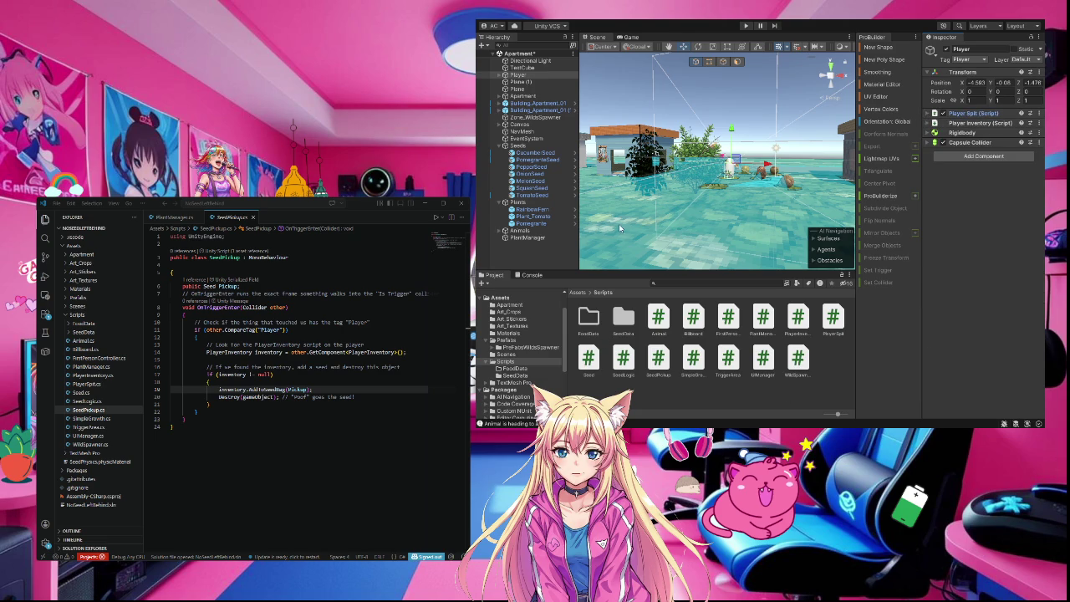
left_click(530, 182)
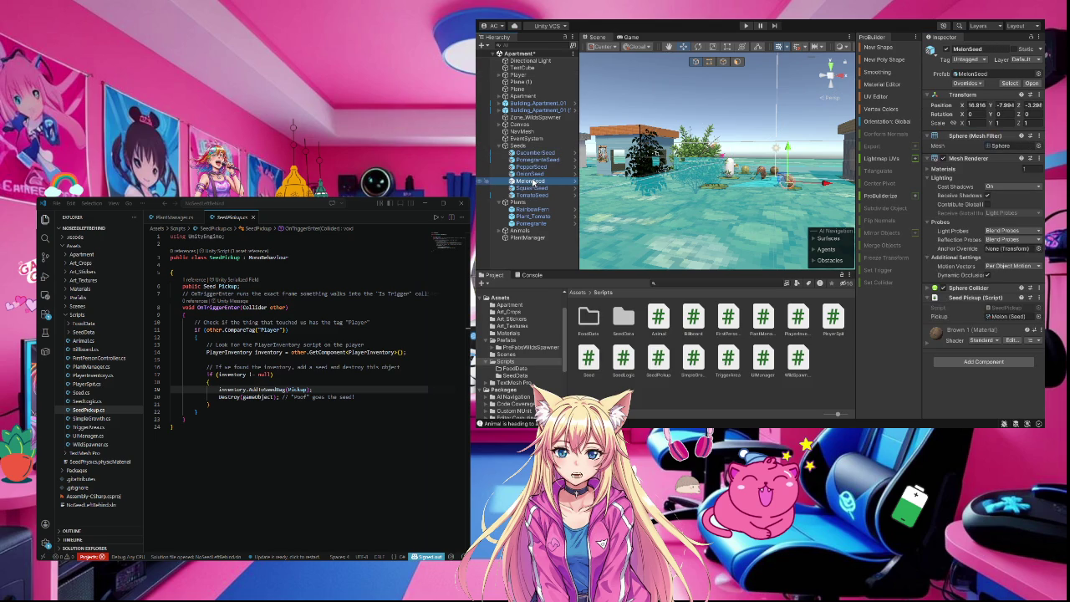
- Collapse the Seed Pickup component and preview the Seed script's source
left_click(927, 297)
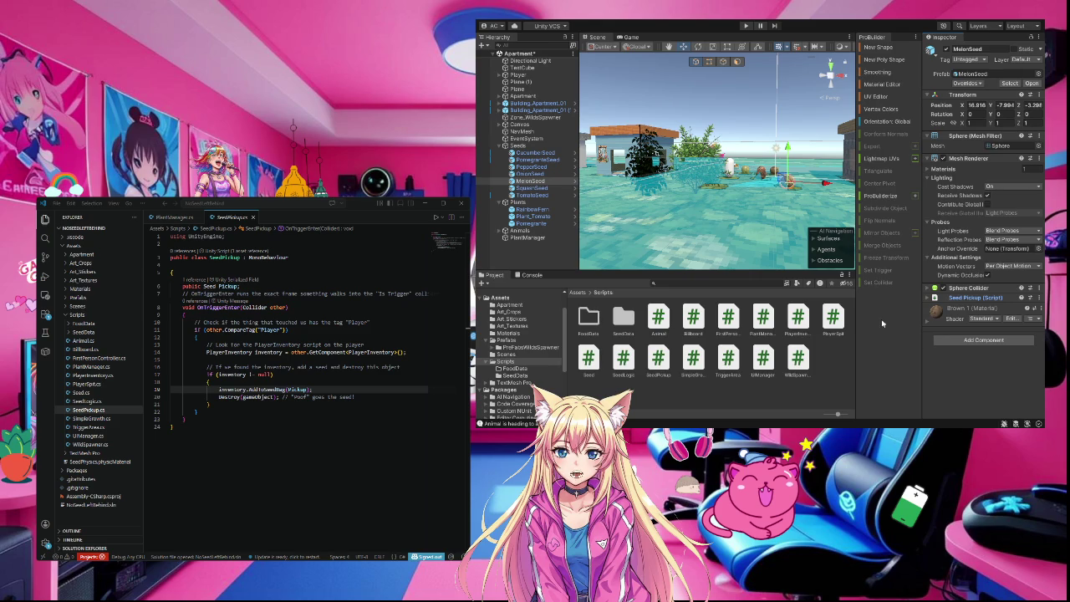
left_click(588, 360)
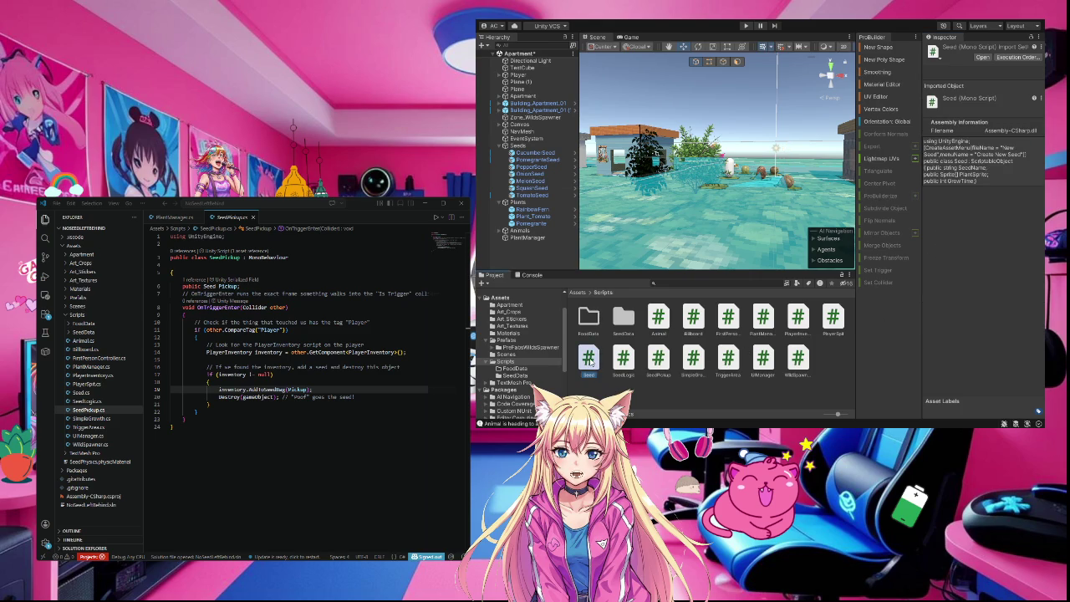
left_click(531, 167)
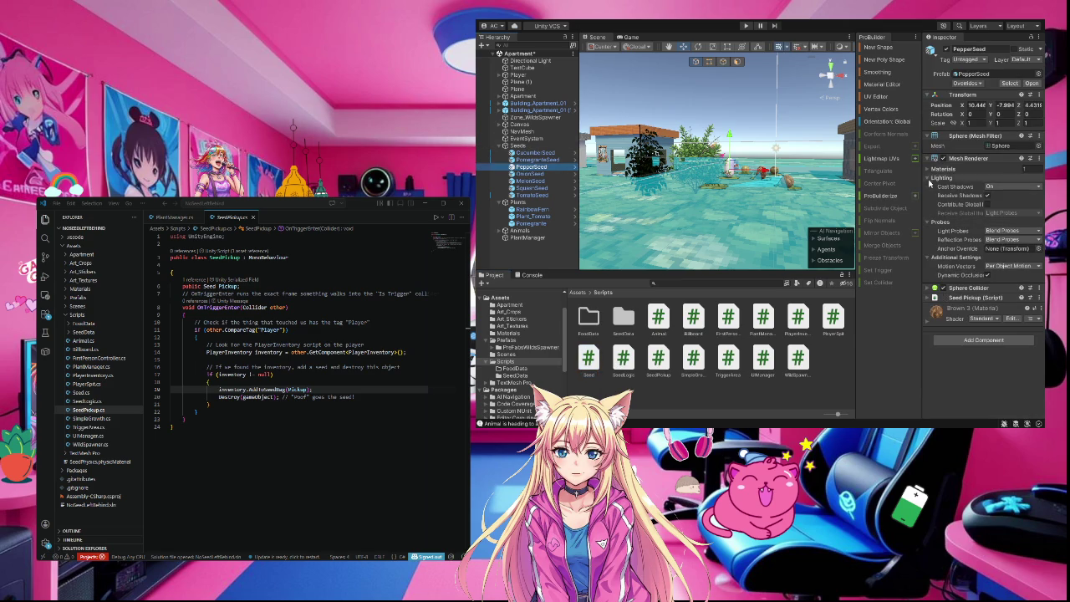
left_click(929, 158)
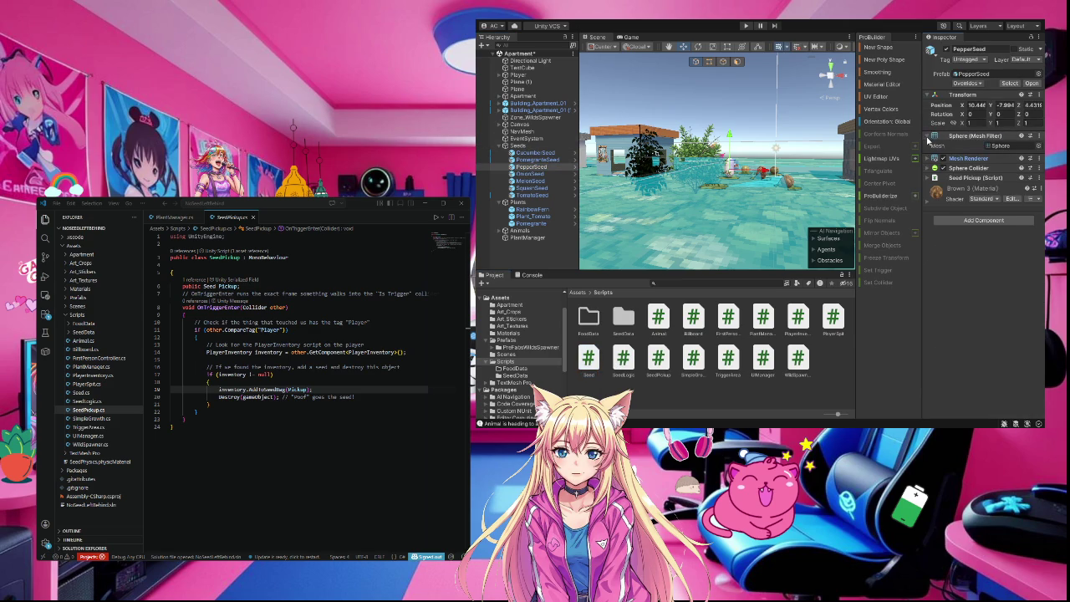
left_click(929, 136)
left_click(929, 96)
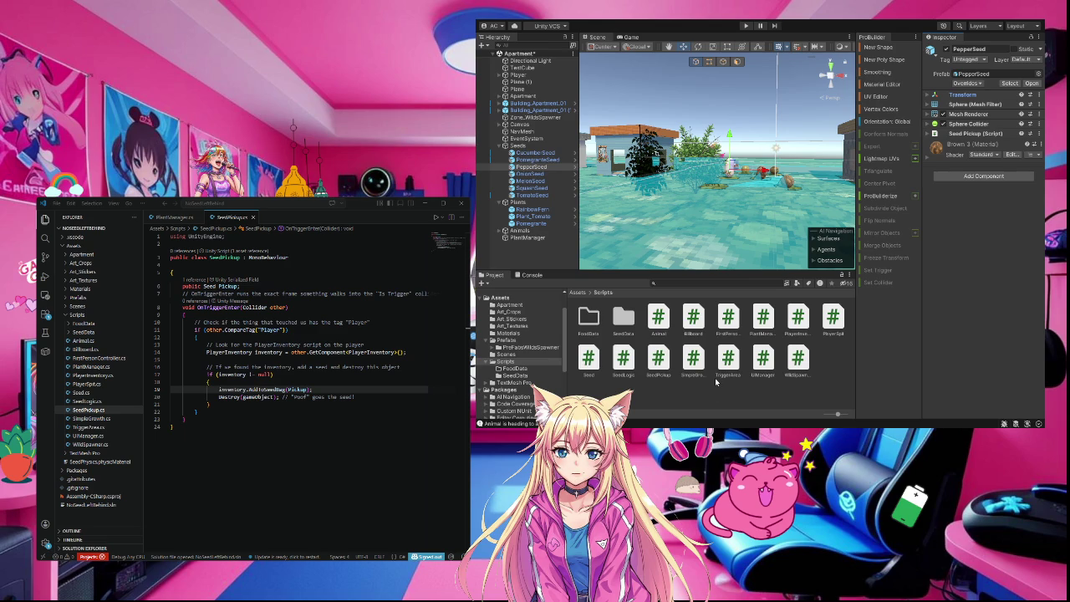
left_click(595, 360)
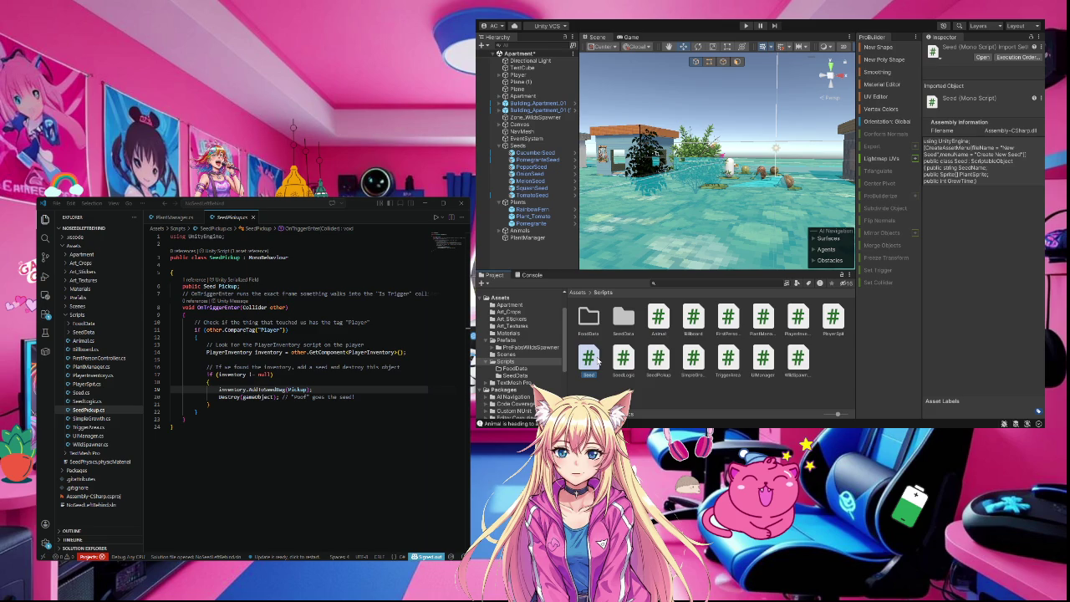
- Inspect the PepperSeed, Seeds group, CucumberSeed and PlantManager objects in the Hierarchy
left_click(532, 168)
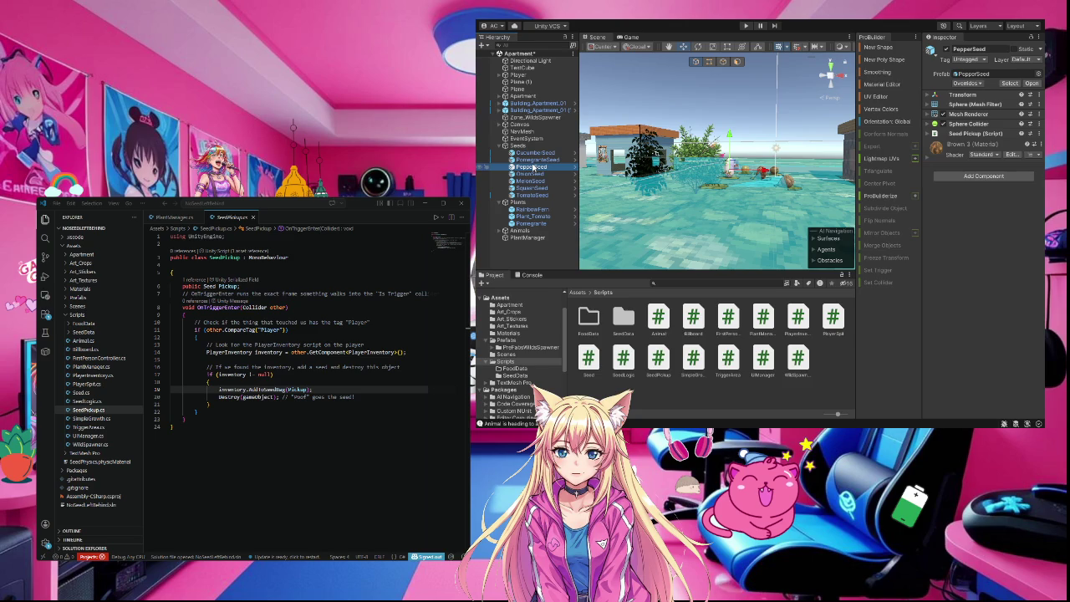
left_click(520, 146)
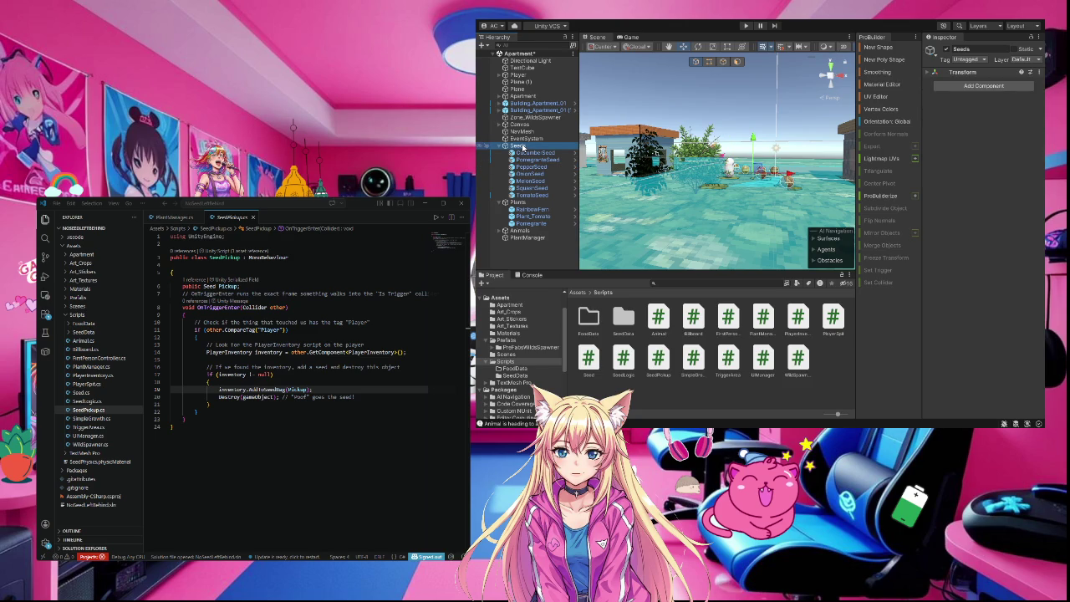
left_click(522, 154)
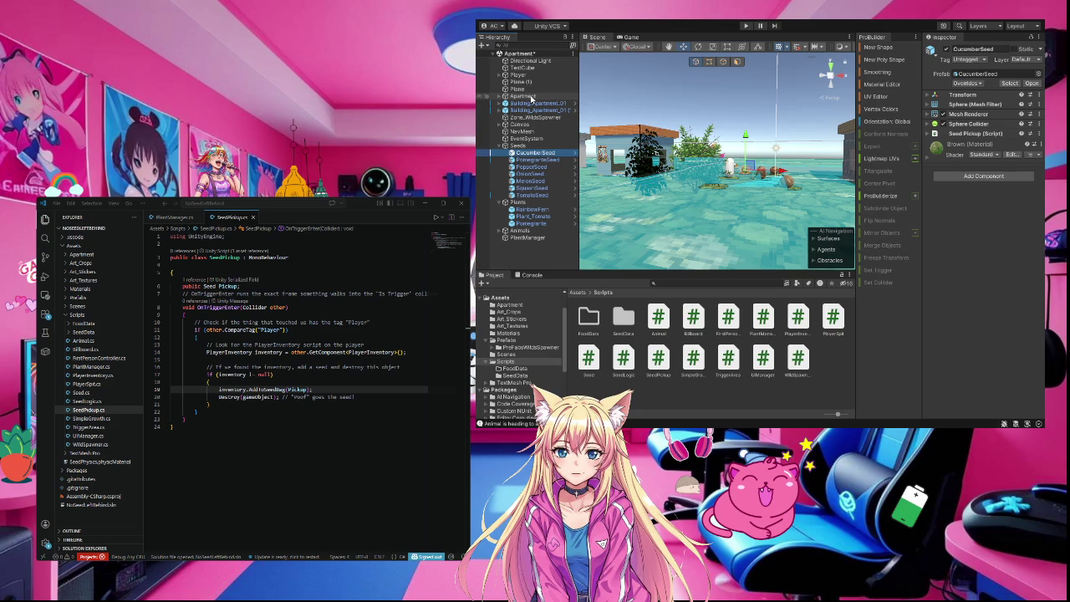
left_click(529, 237)
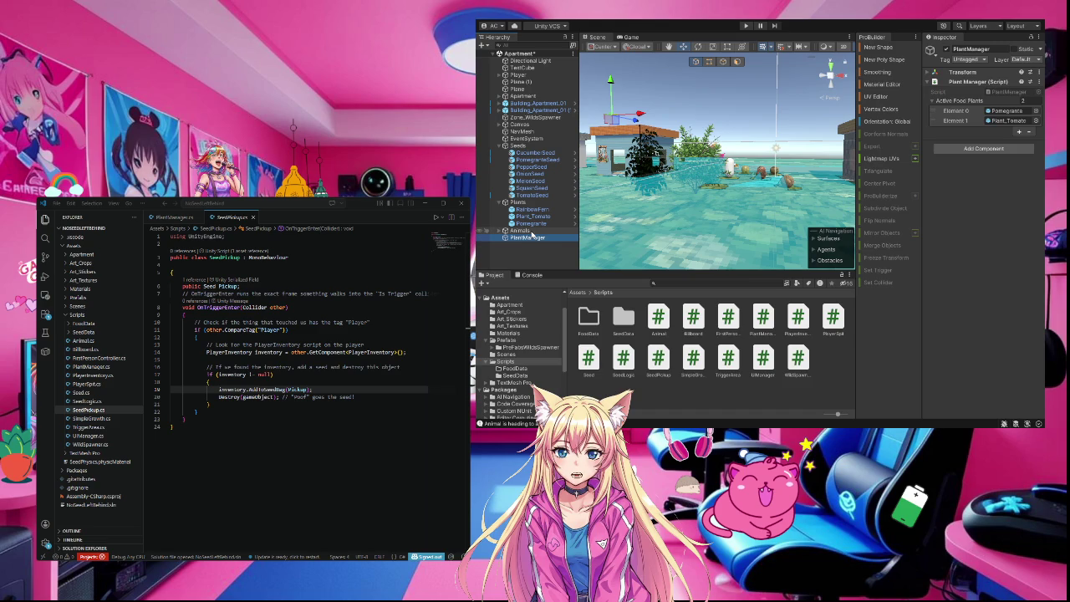
- Inspect the Animals and Plants groups, view the Seed script's code, then select EventSystem
left_click(527, 231)
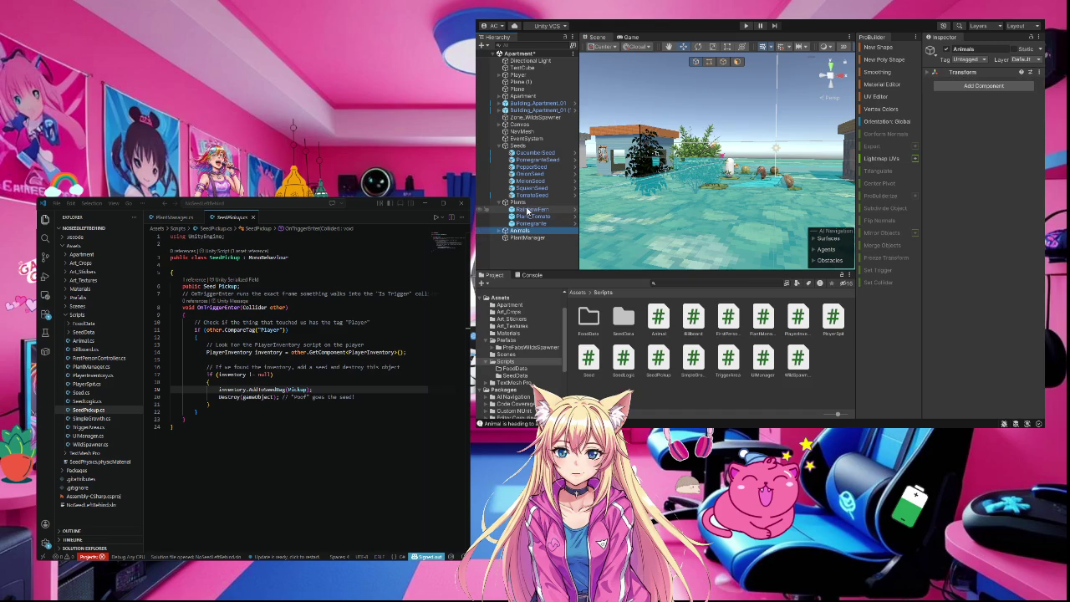
left_click(525, 204)
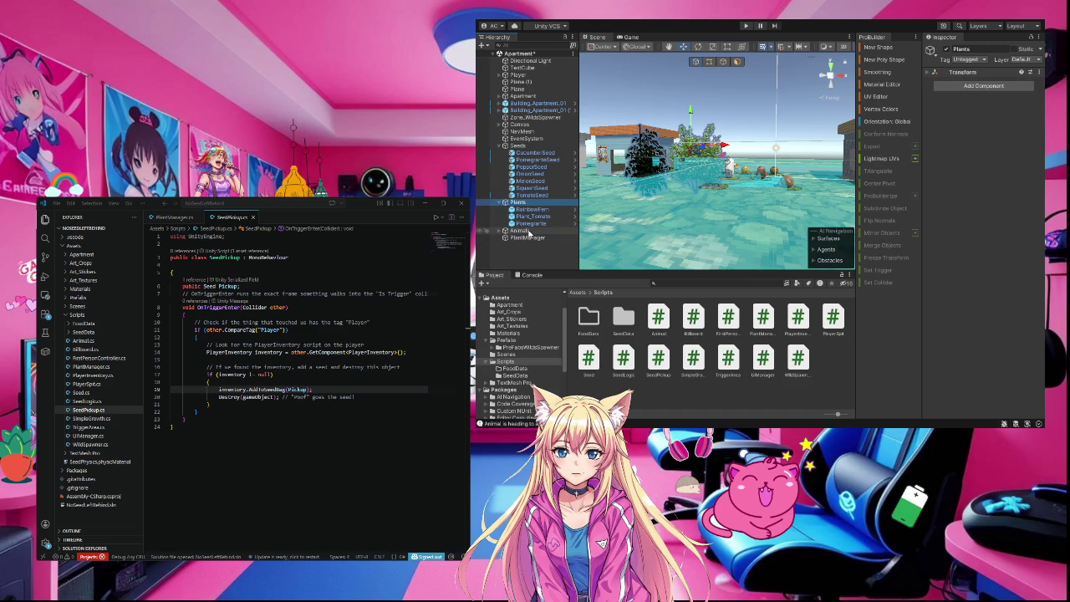
left_click(588, 361)
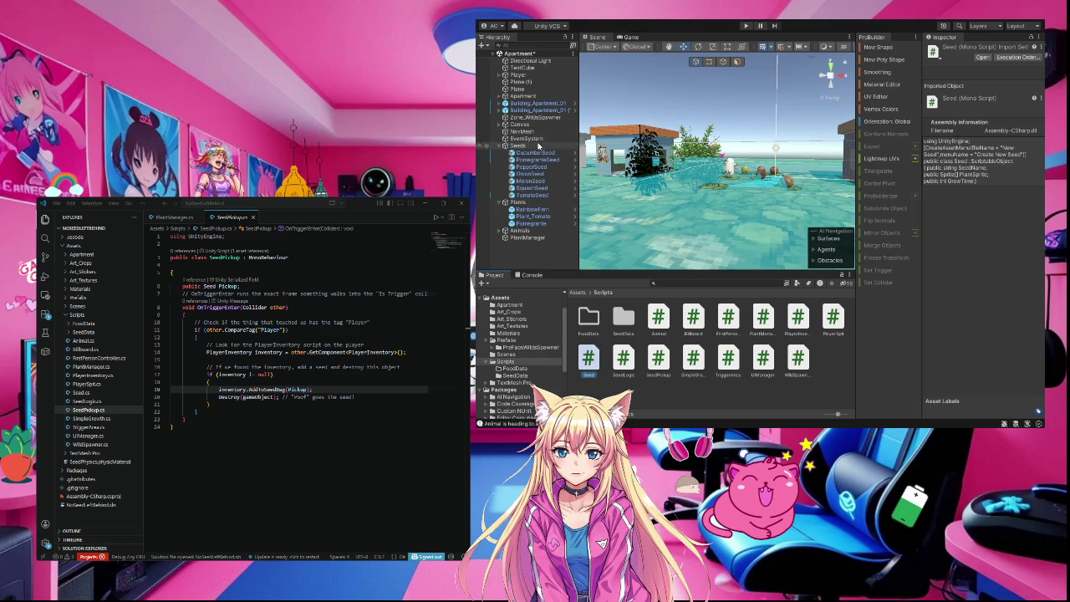
left_click(527, 138)
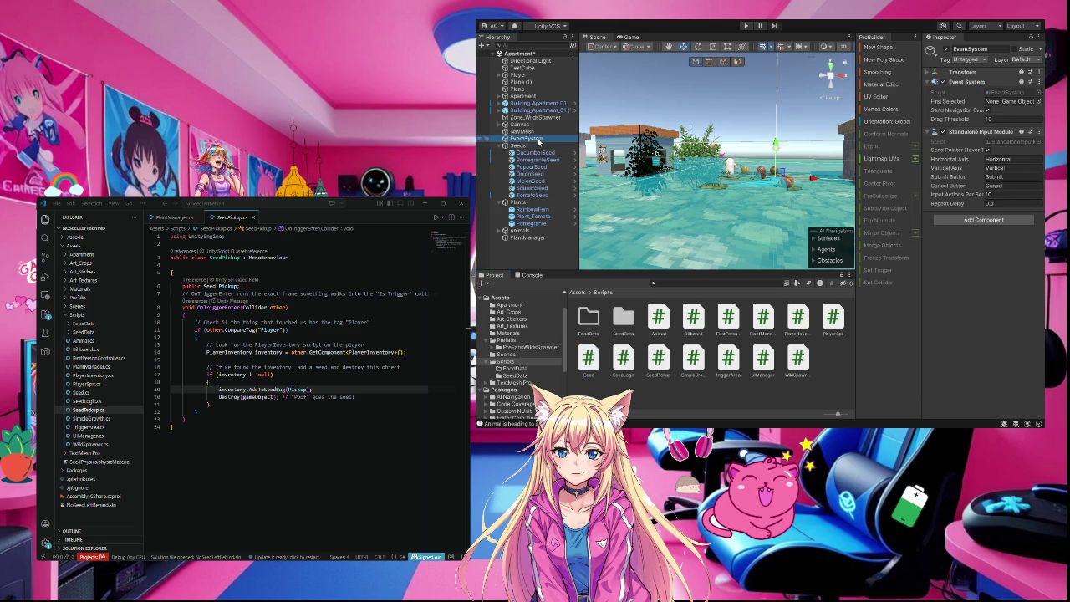
- Select Player, expand Player Inventory and open the PlayerInventory script in the code editor
left_click(519, 75)
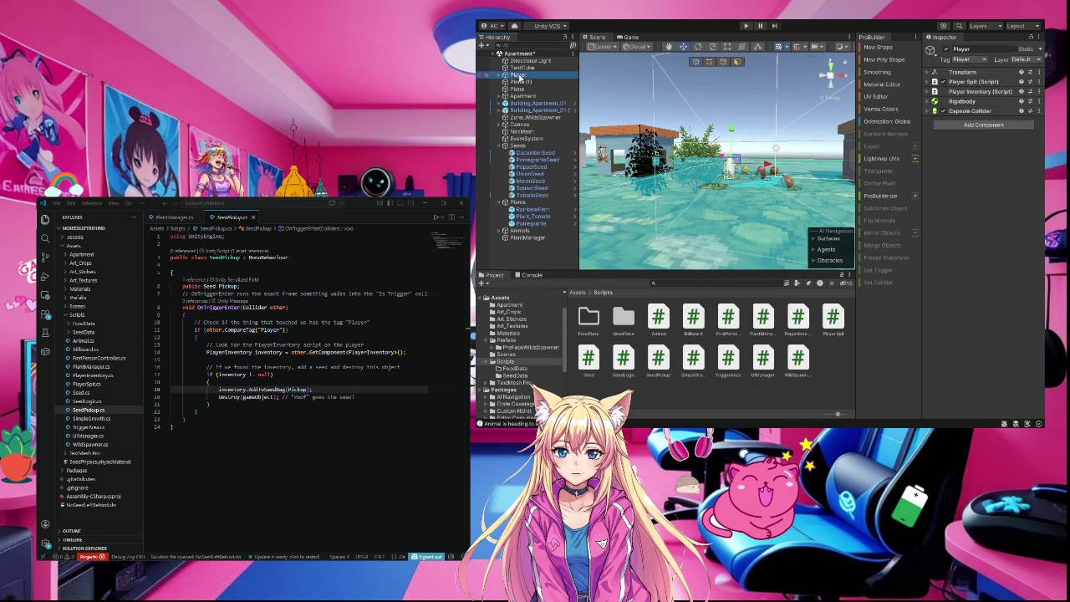
left_click(927, 92)
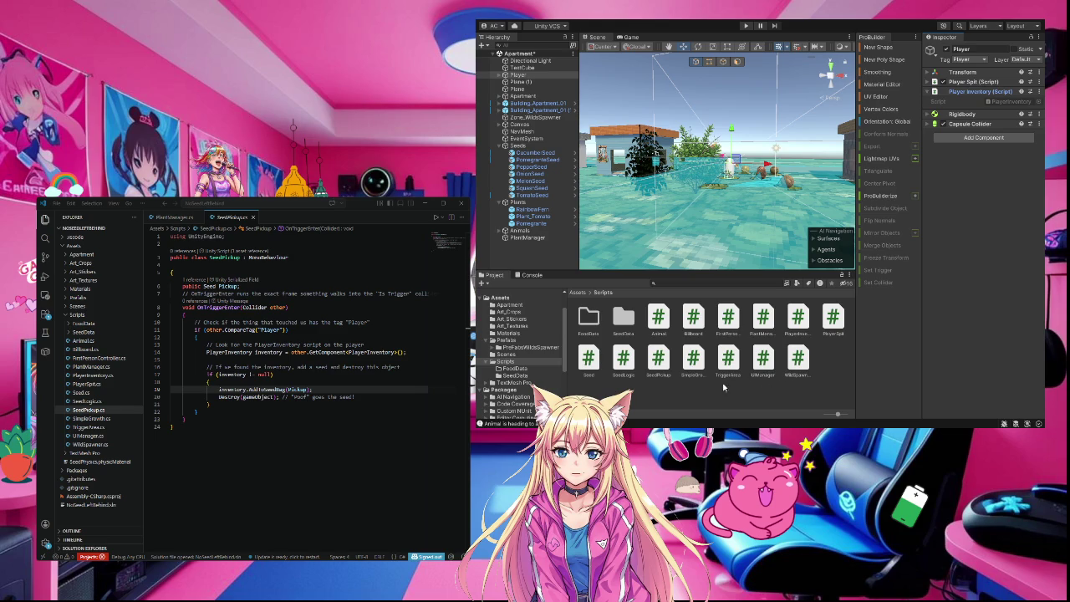
double_click(798, 326)
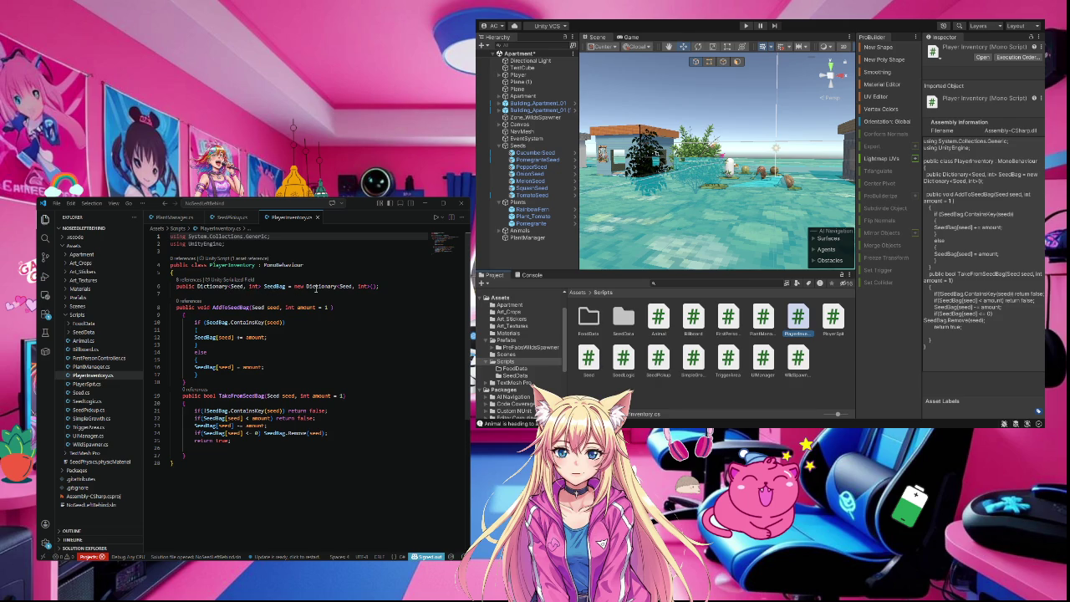
- Scroll through PlantManager.cs's plant registration and hungry-animal assignment, then return to Unity
left_click(92, 368)
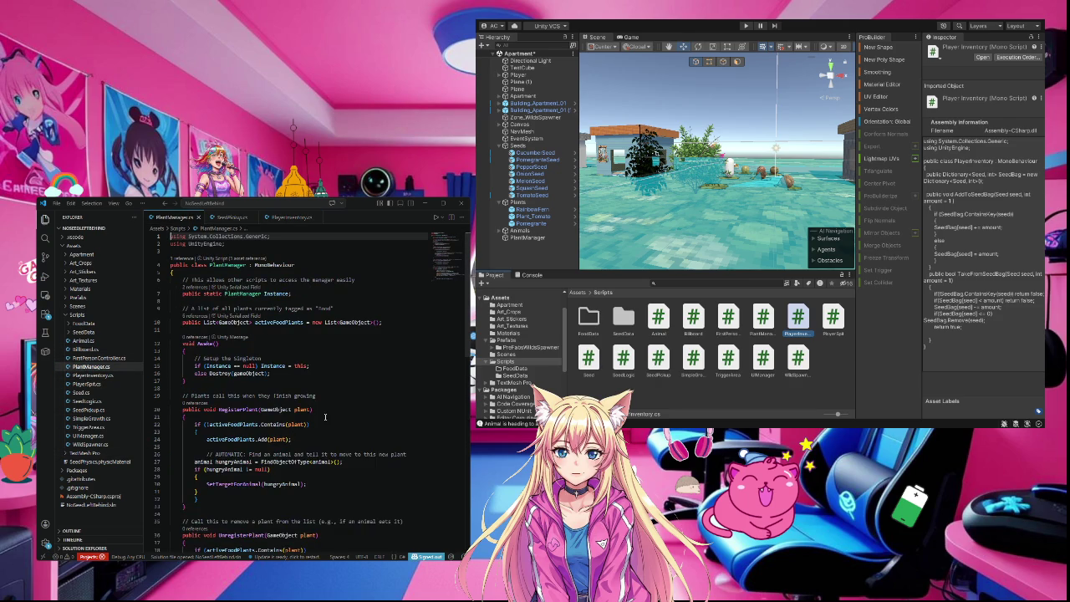
scroll(343, 407, "down", 5)
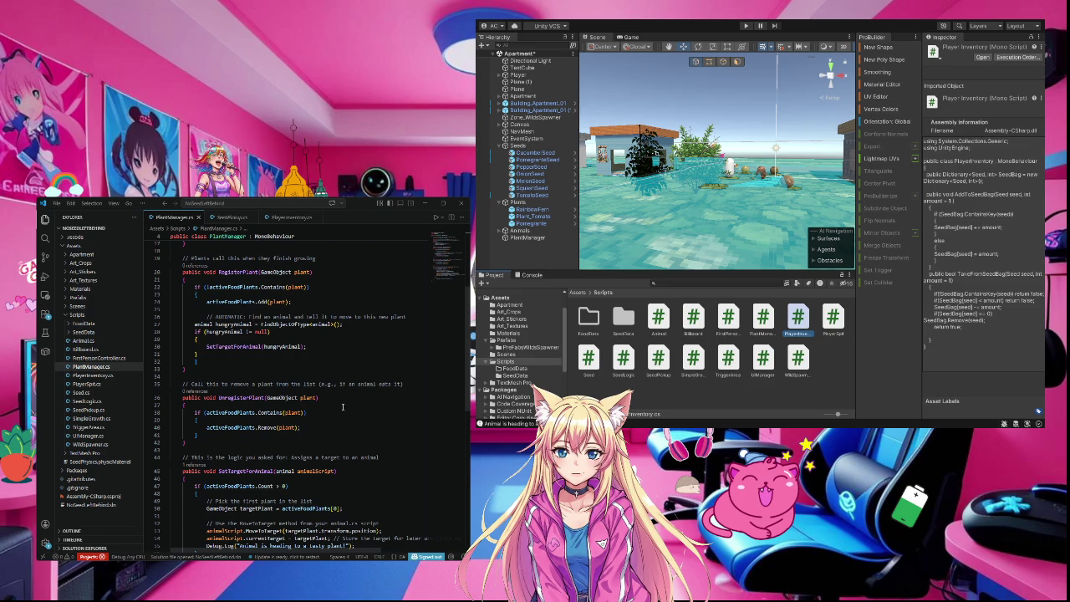
scroll(342, 407, "down", 2)
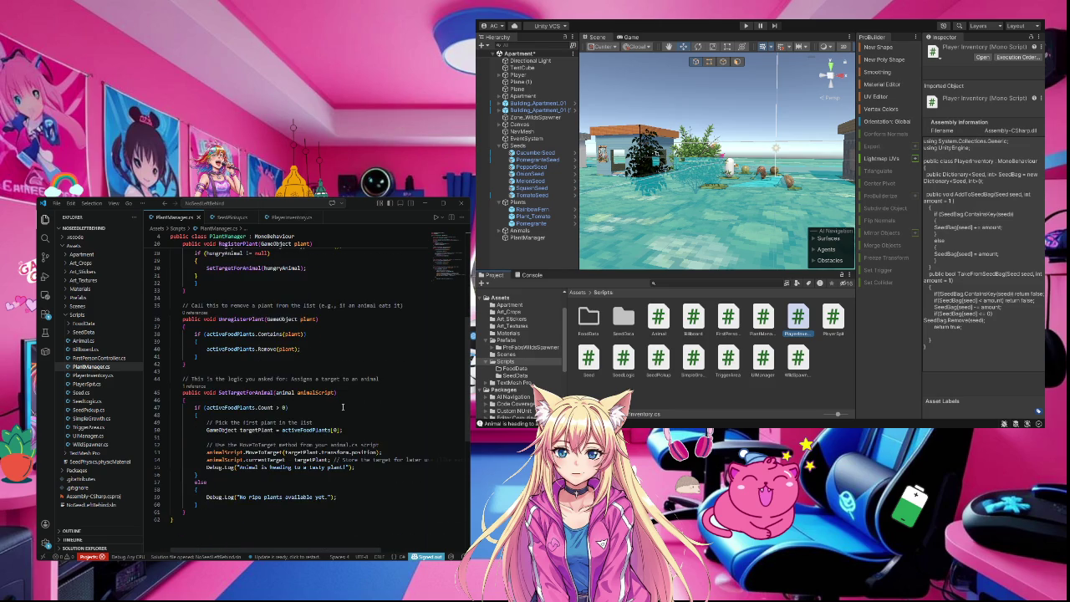
scroll(343, 407, "down", 3)
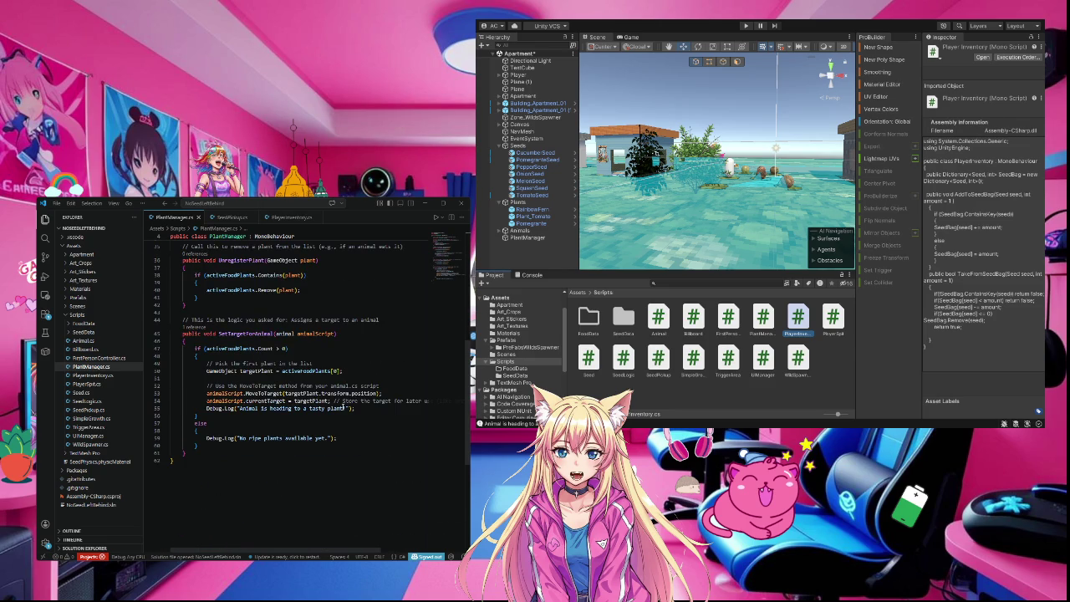
scroll(343, 407, "up", 9)
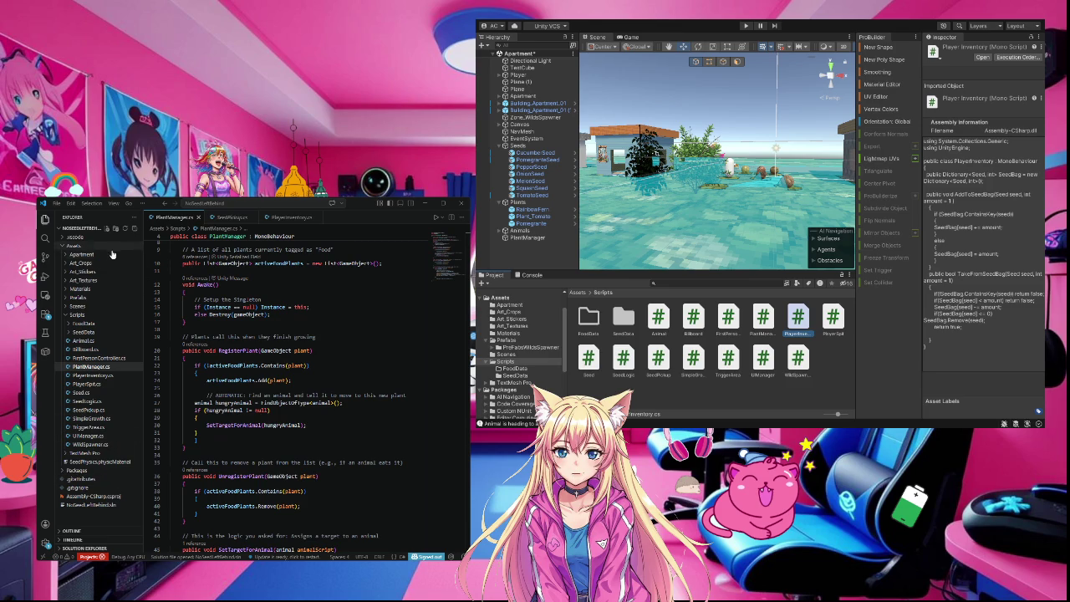
scroll(169, 284, "up", 2)
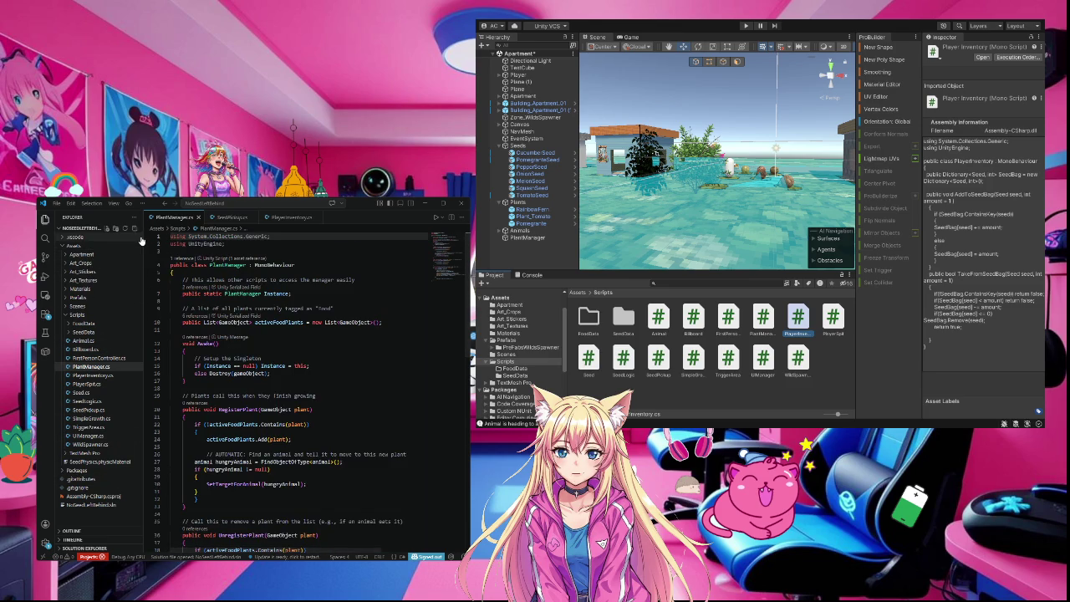
left_click(822, 286)
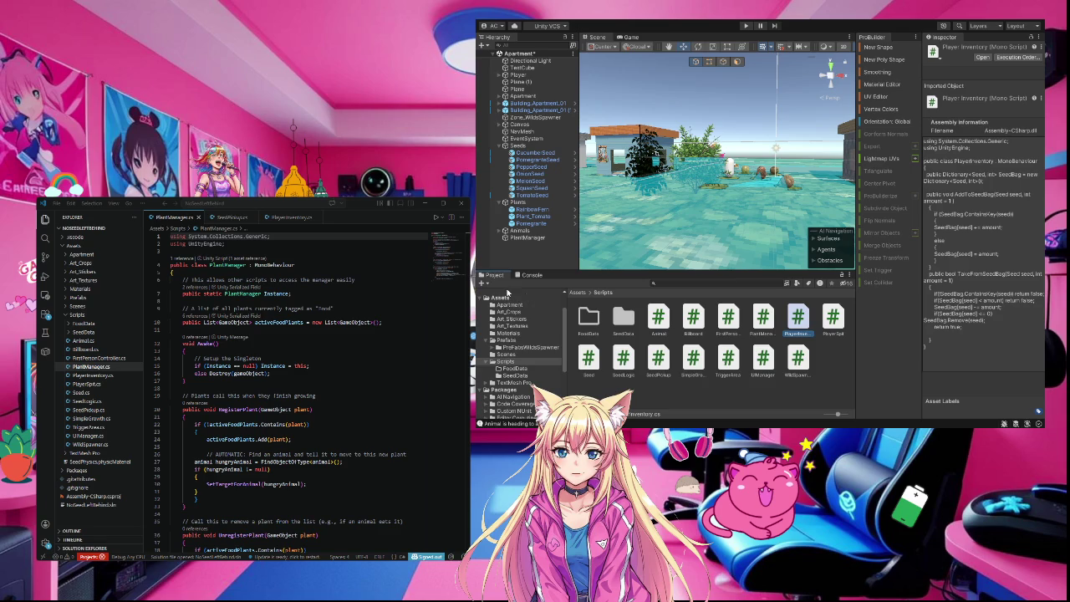
- Name the new sphere PomegranateFood in the Hierarchy
left_click(517, 262)
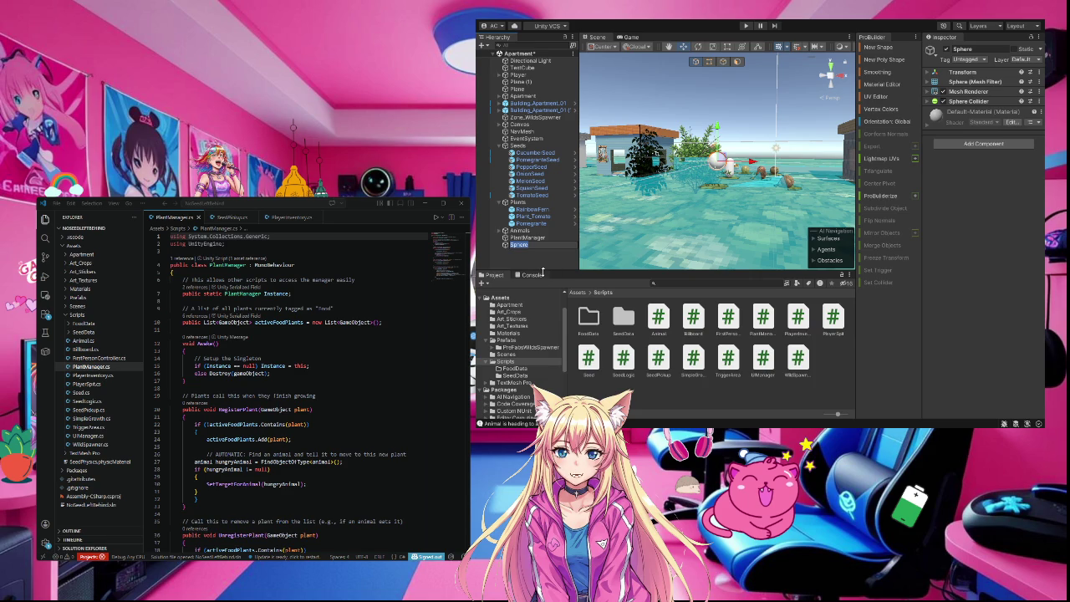
type("Pom")
type("egr")
key("BackSpace")
type("granateF")
type("ood")
left_click(739, 172)
- Drag PomegranateFood further right along X, then select PepperSeed
left_click(715, 164)
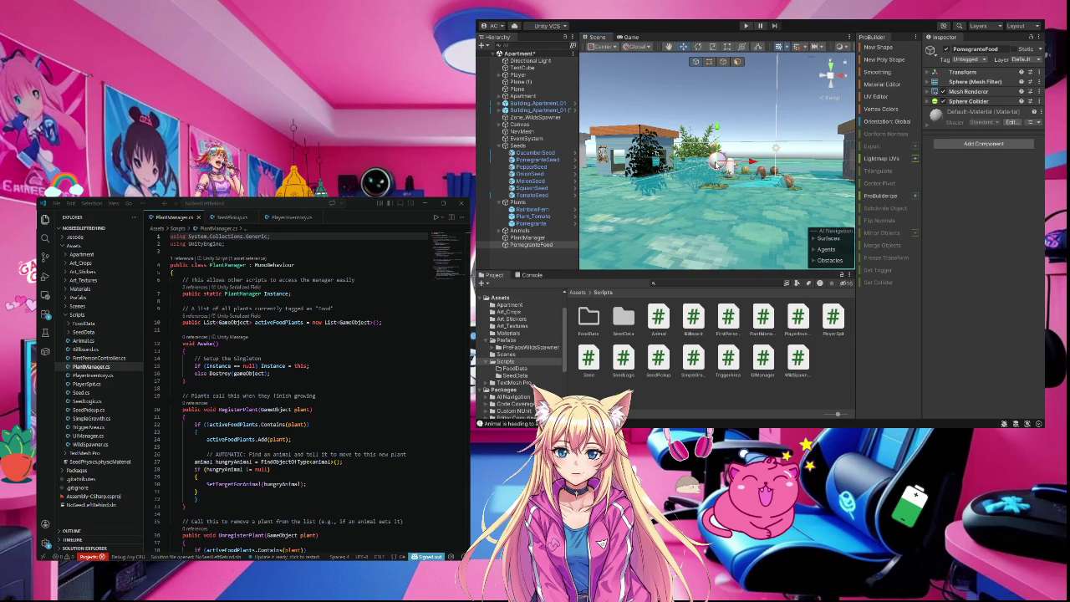
mouse_move(756, 163)
left_mouse_down()
mouse_move(819, 175)
mouse_move(776, 167)
mouse_move(765, 192)
left_mouse_up()
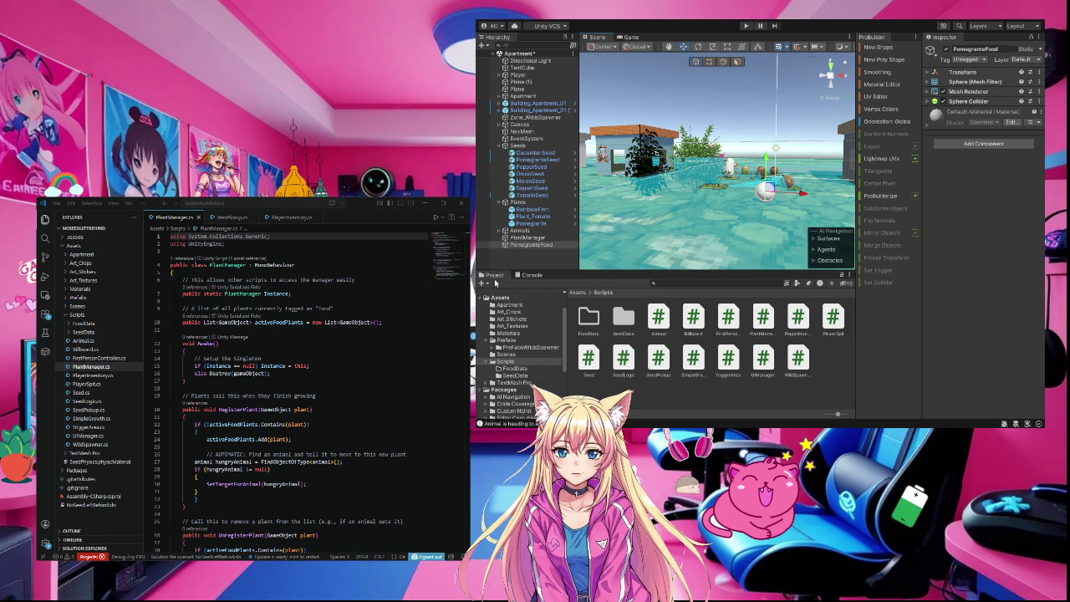
left_click(530, 167)
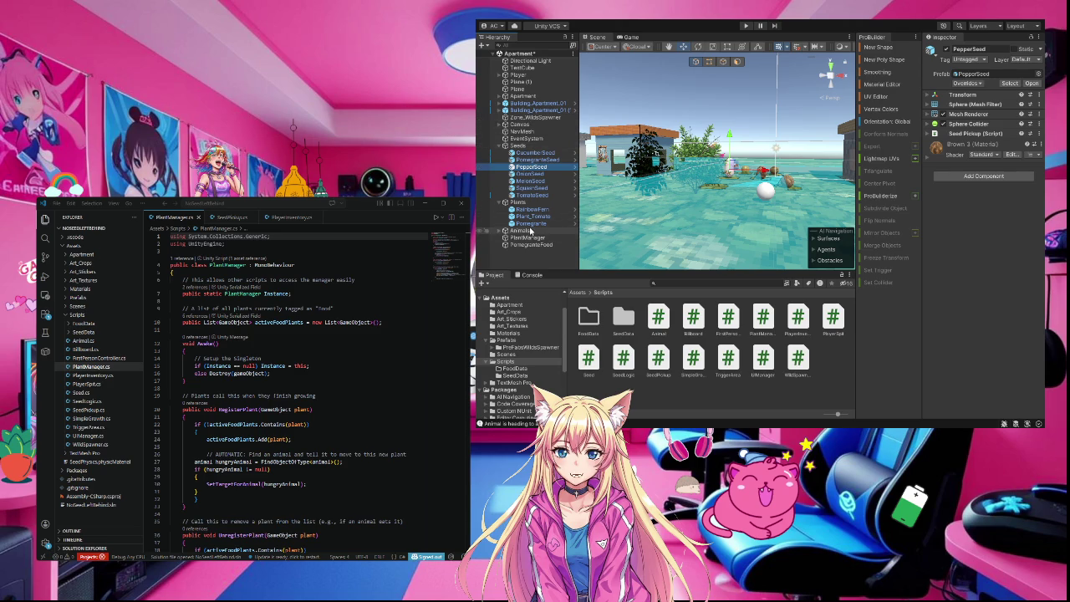
- Inspect the Pomegranate plant, browse material folders, open FoodData, then select PepperSeed
left_click(524, 224)
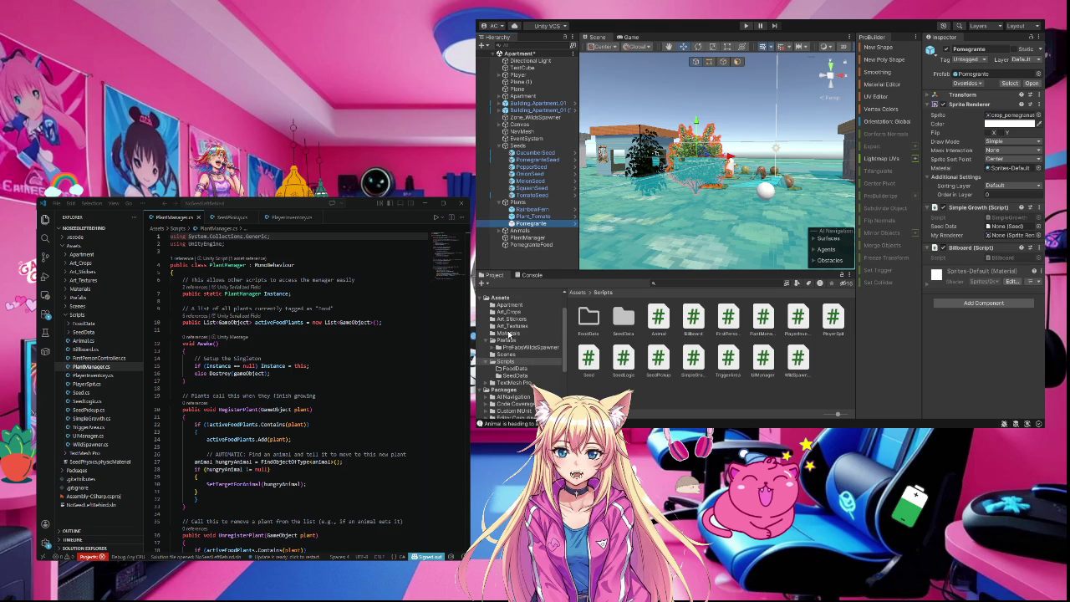
left_click(511, 333)
left_click(511, 325)
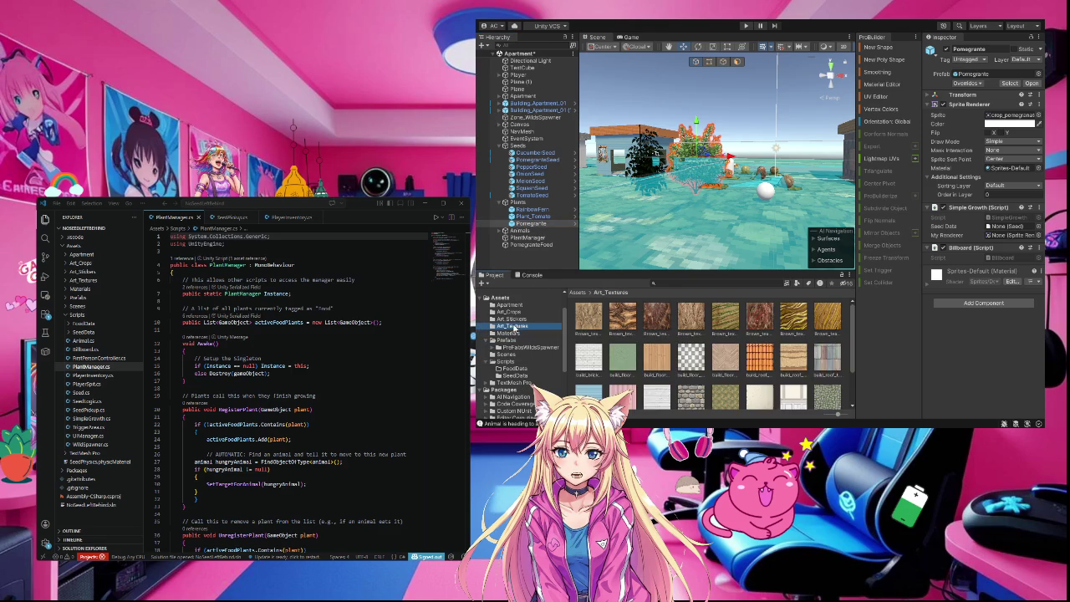
left_click(512, 306)
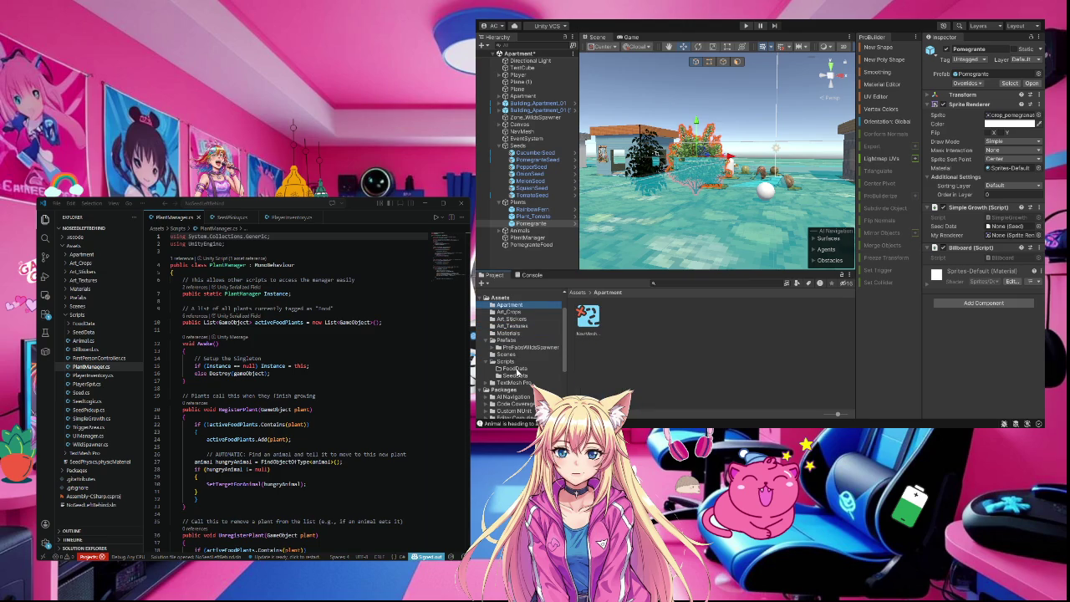
left_click(514, 368)
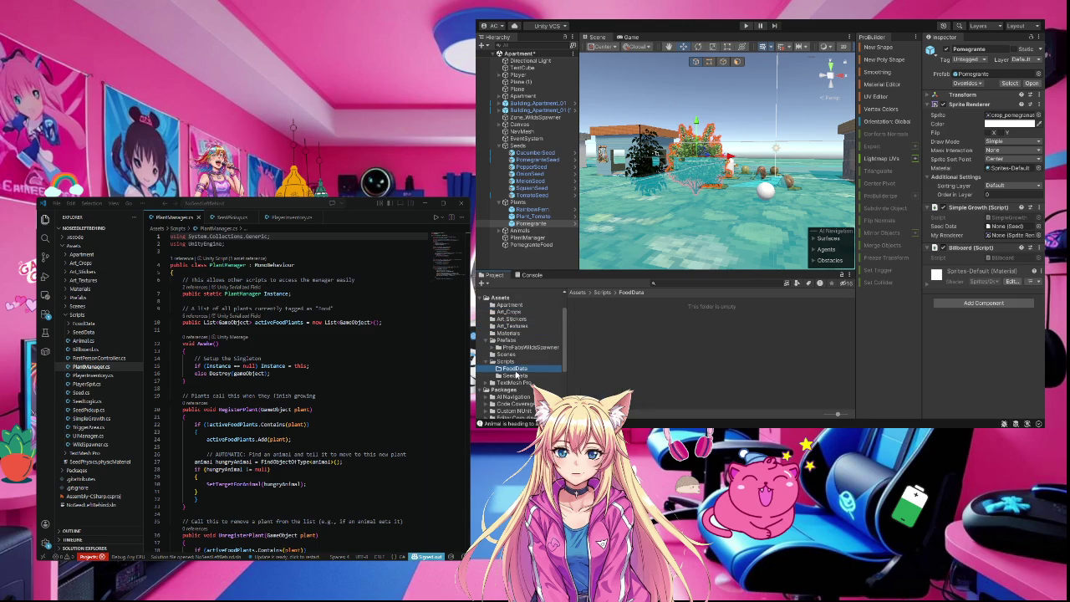
left_click(532, 168)
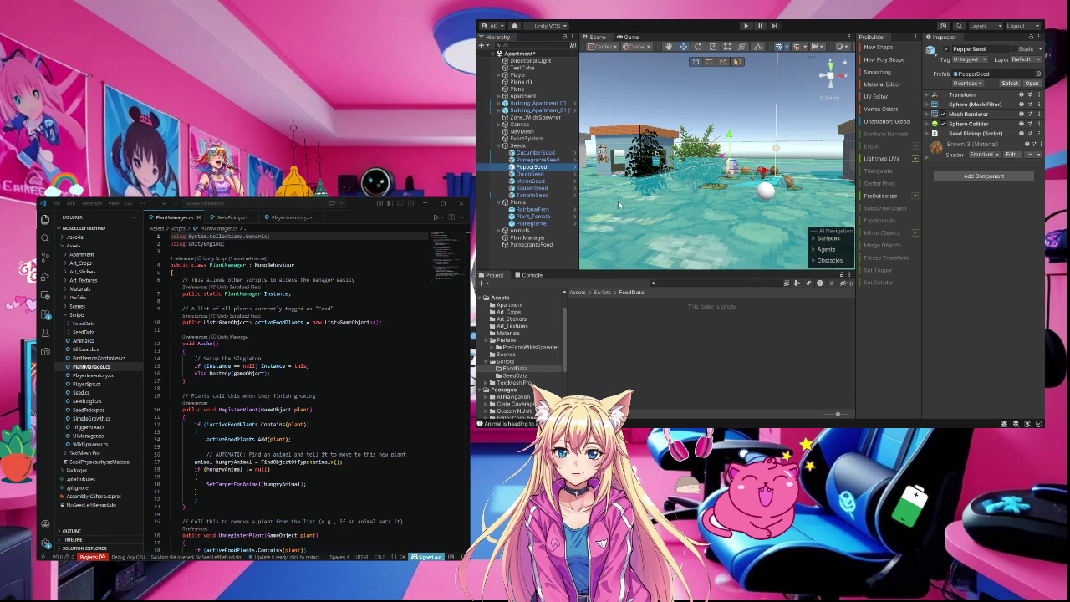
- Inspect TomatoSeed, Player and CucumberSeed, then select the PomegranateFood sphere in the Scene view
left_click(532, 195)
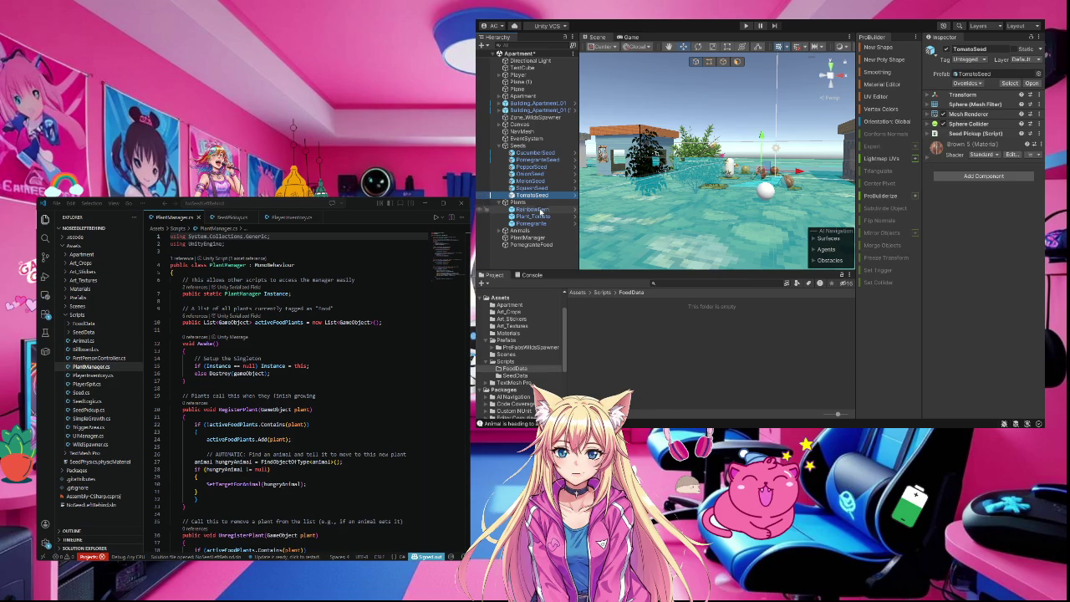
left_click(518, 75)
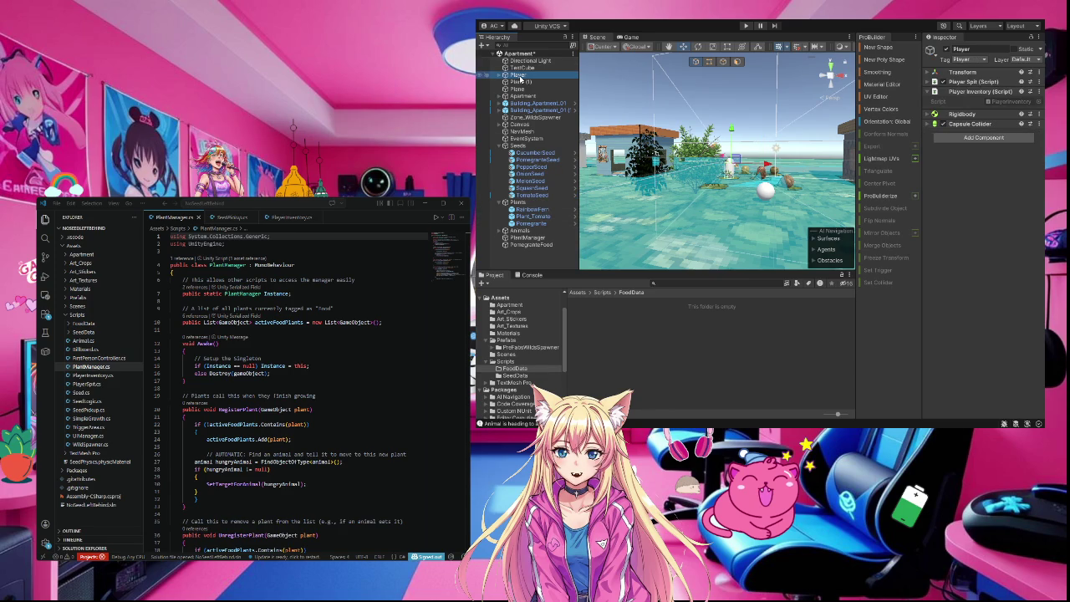
left_click(535, 153)
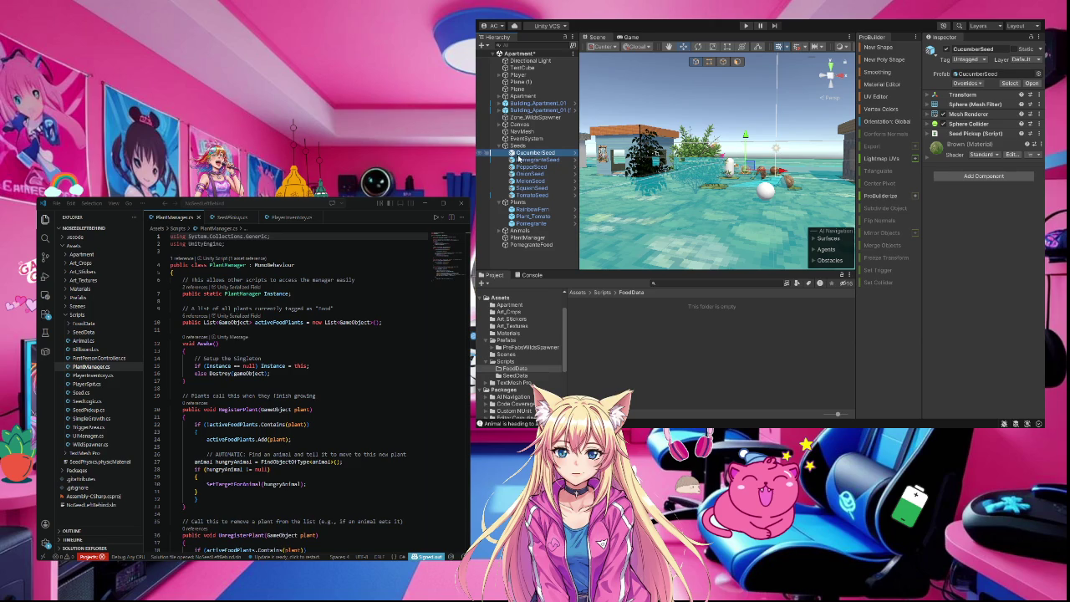
left_click(527, 166)
left_click(528, 155)
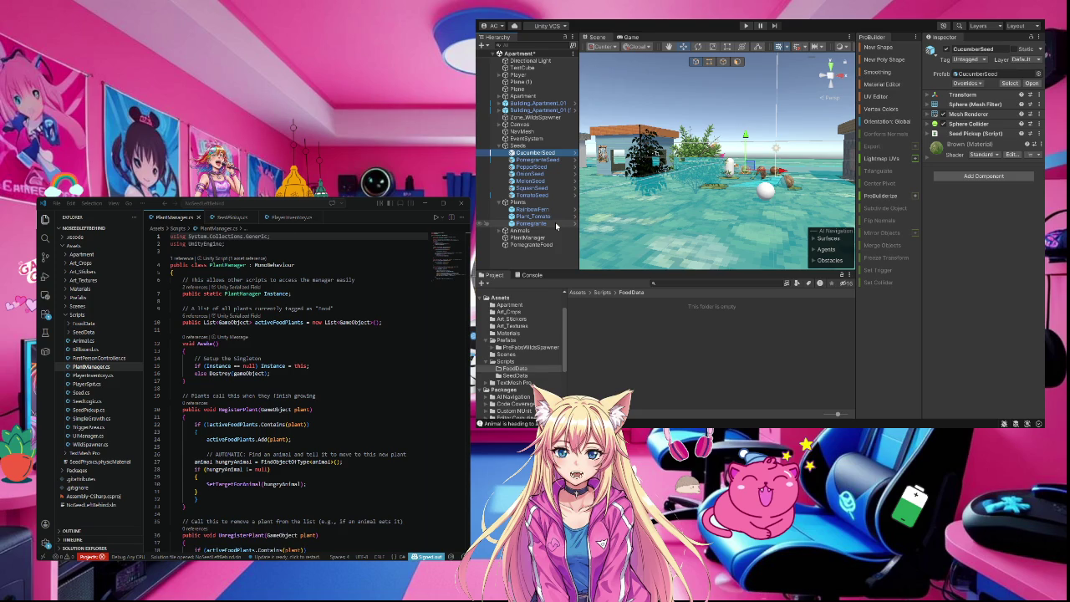
left_click(536, 76)
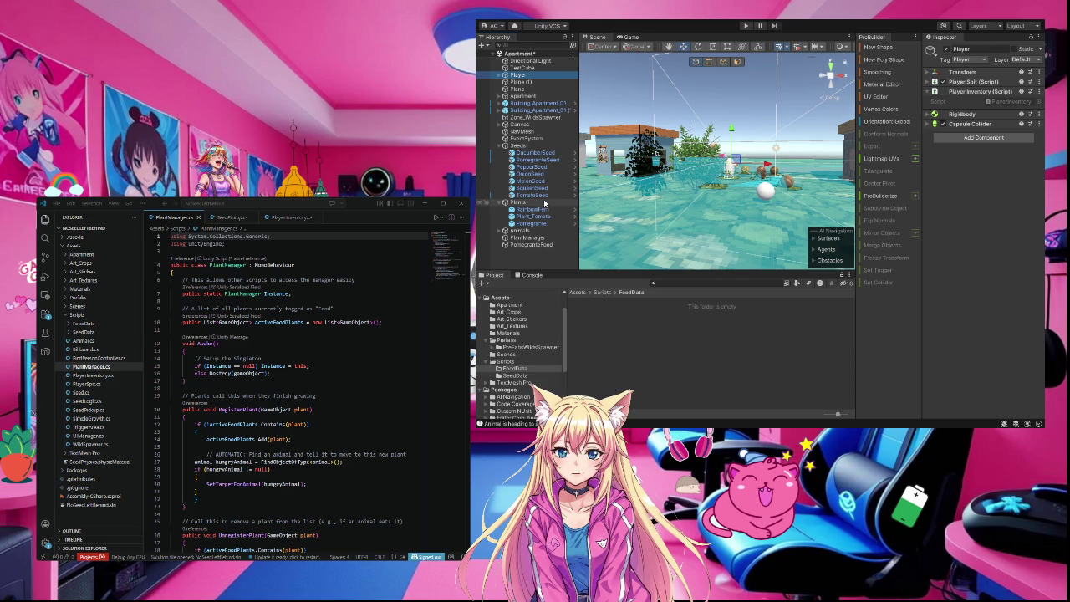
left_click(770, 197)
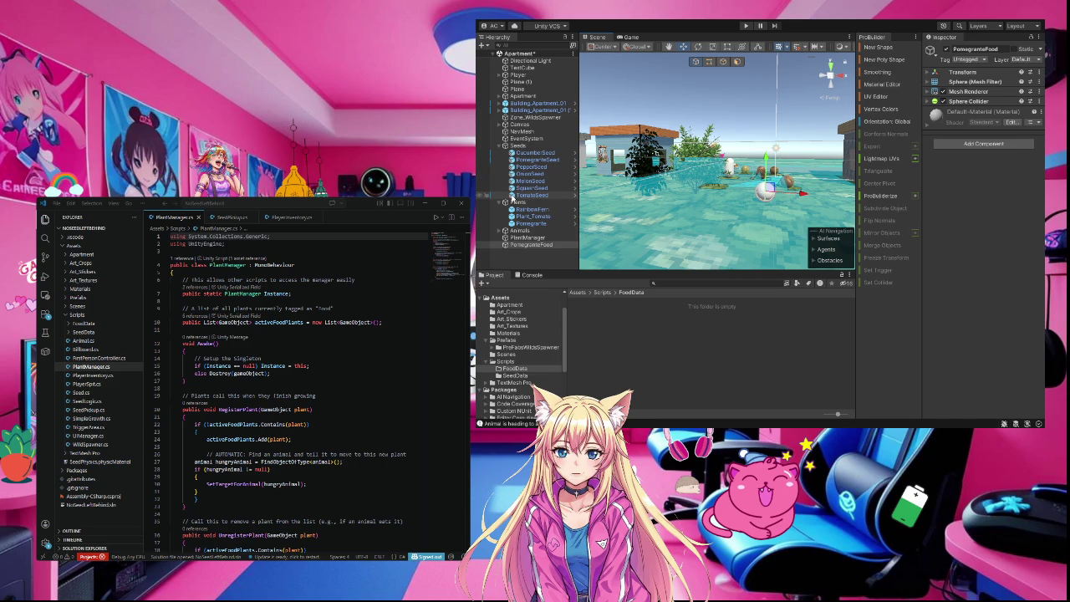
- Select OnionSeed under Seeds to see its sphere collider, Seed Pickup script and Brown 2 material
left_click(528, 174)
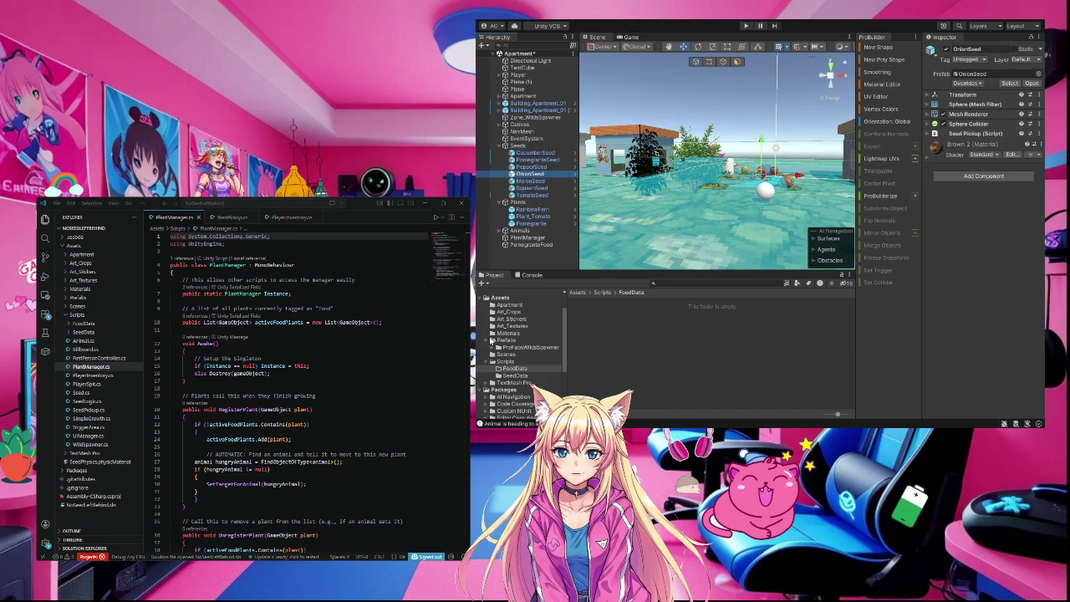
- Read the TriggerArea script in Assets/Scripts, then inspect the Animals group with only a Transform
left_click(498, 297)
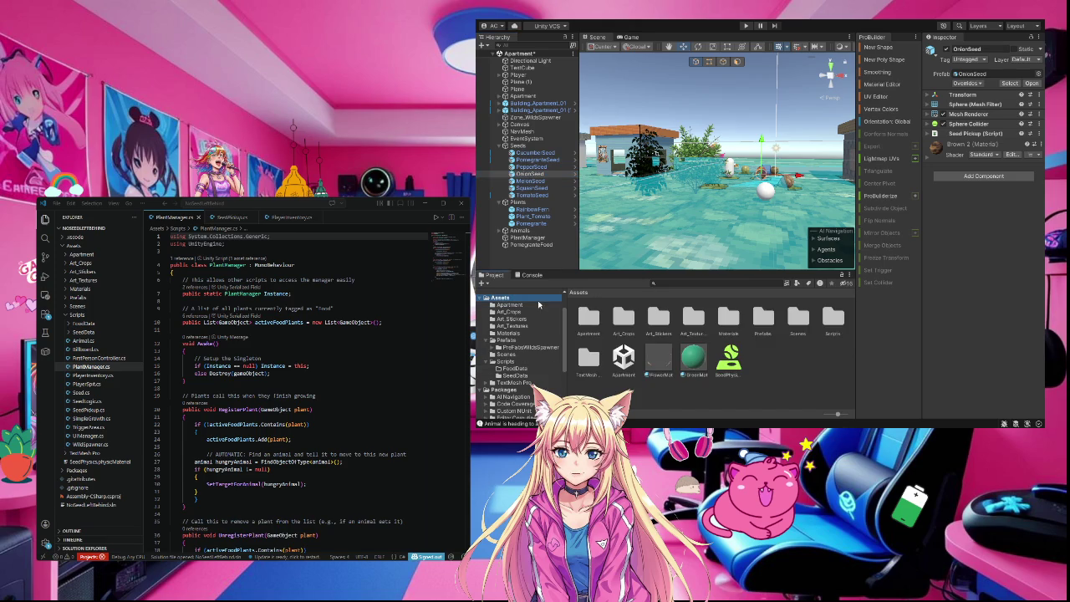
double_click(833, 322)
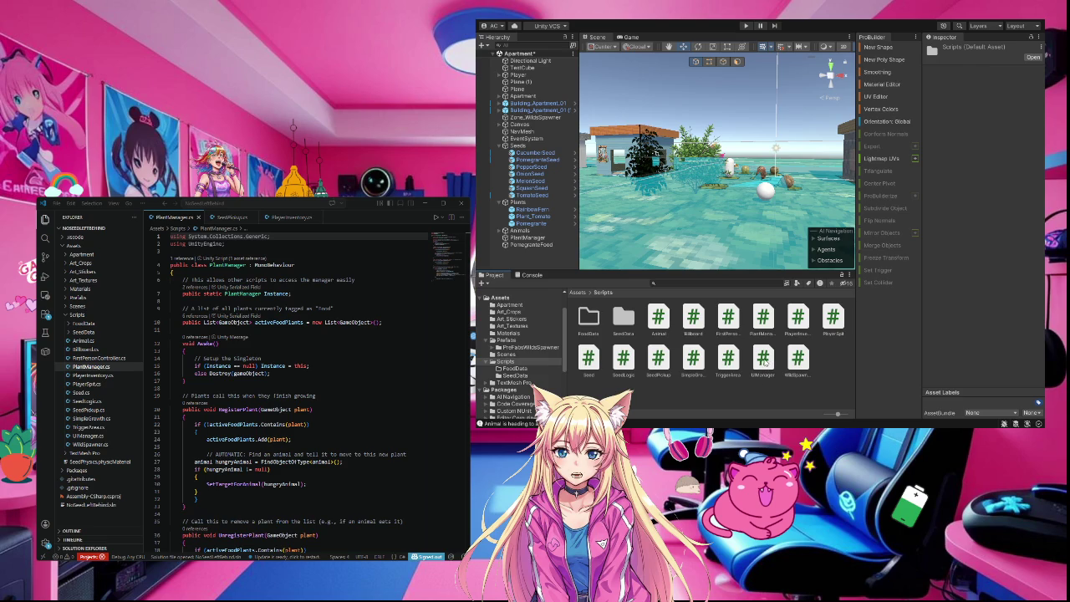
left_click(727, 361)
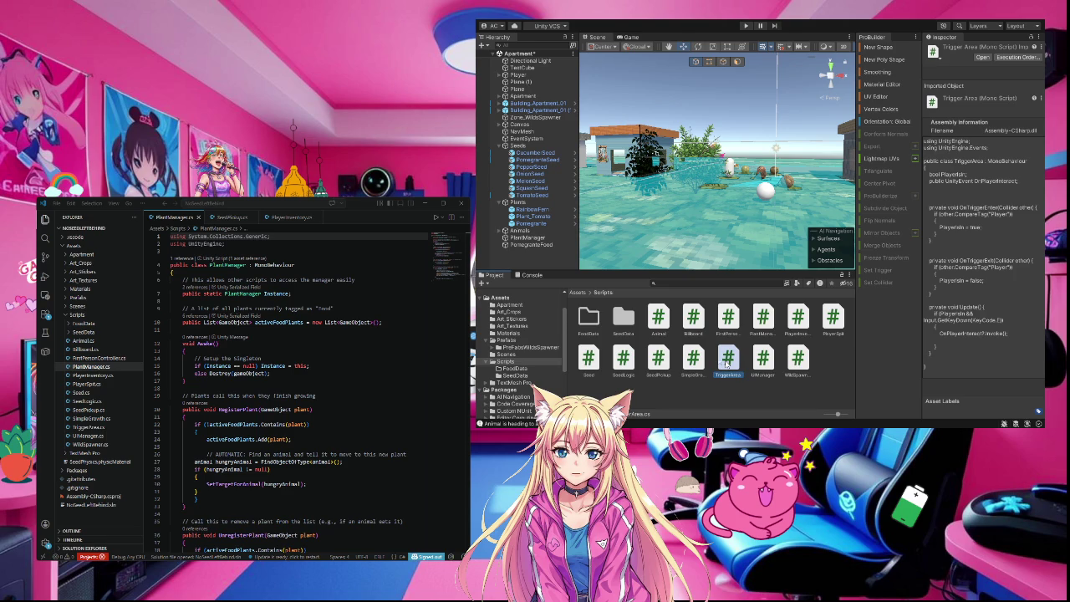
left_click(521, 231)
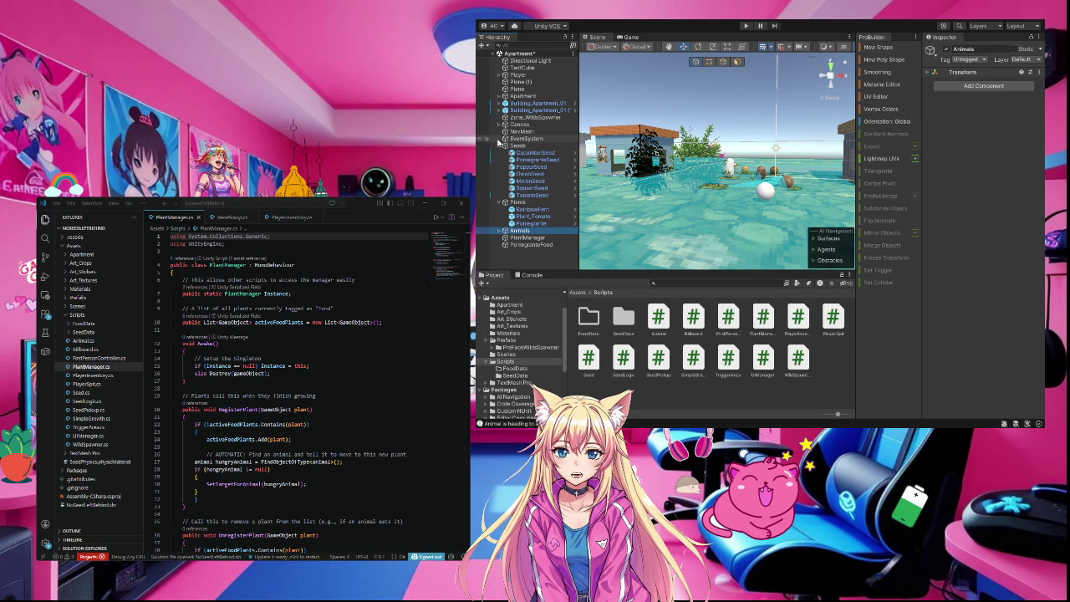
- Inspect animal_melon_raccoon and Pomegranate, then view SimpleGrowth.cs code that swaps to the ripe sprite
left_click(499, 230)
left_click(522, 238)
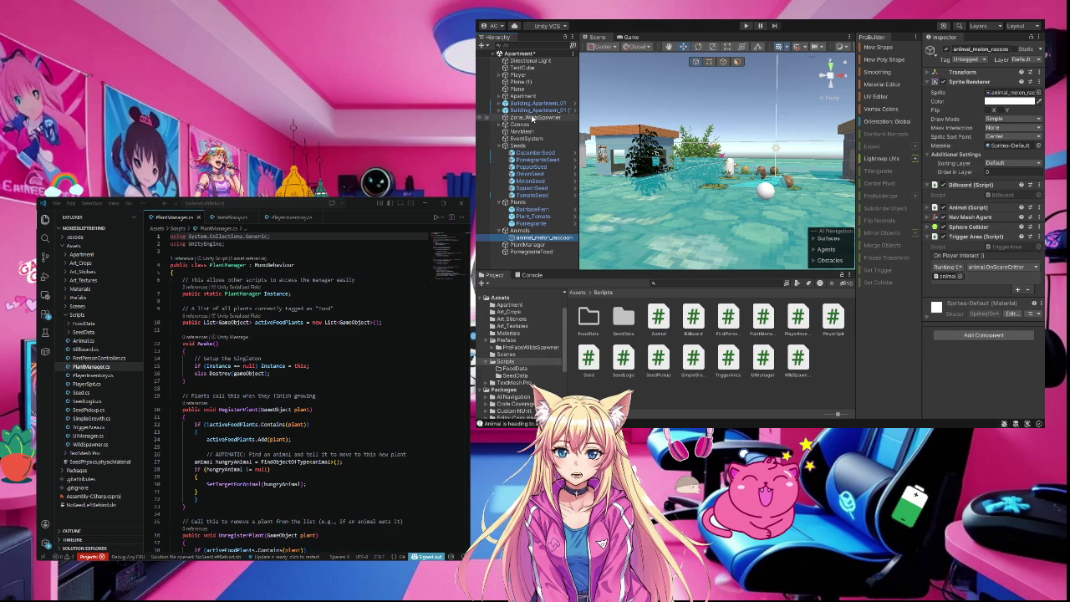
left_click(518, 223)
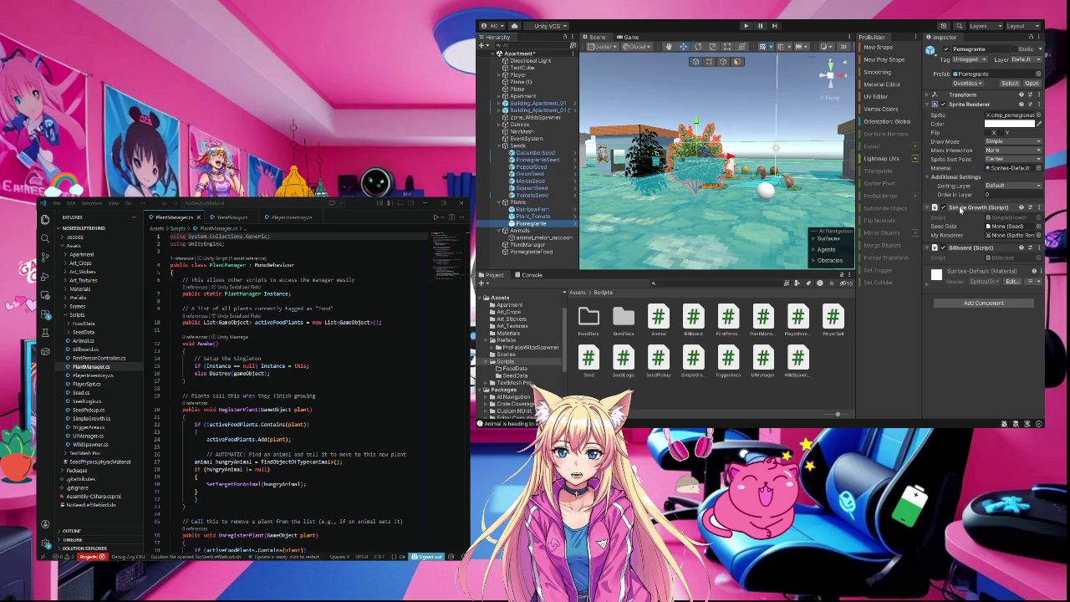
left_click(693, 359)
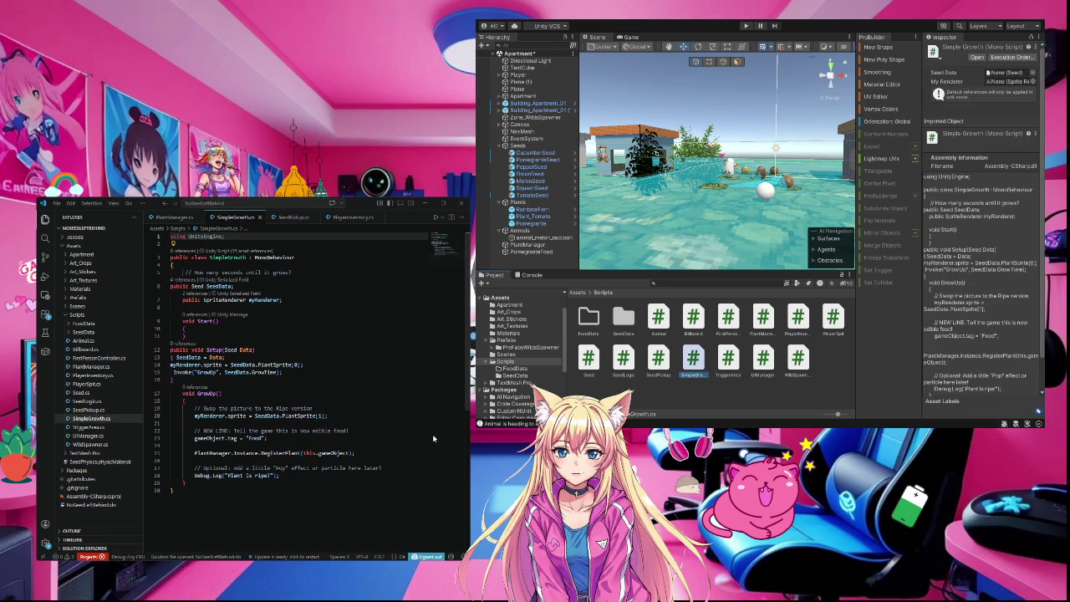